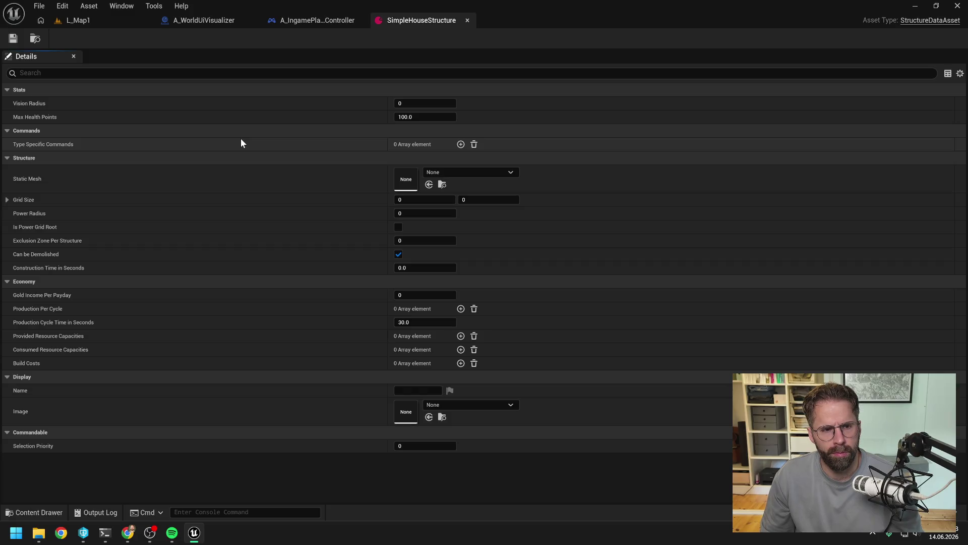
Set SimpleHouseStructure's Grid Size X and Y to 2, then search the Static Mesh list for 2x2
left_click(437, 172)
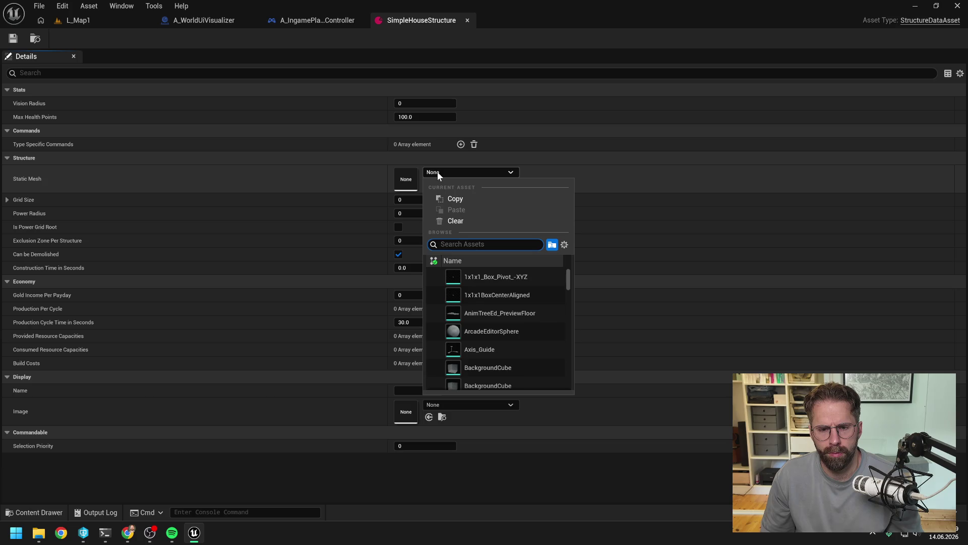
left_click(437, 172)
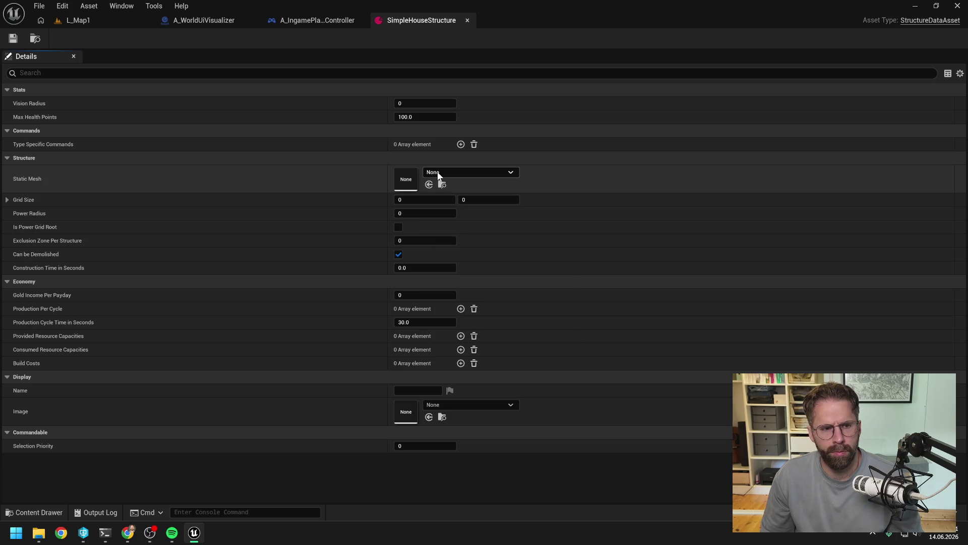
left_click(426, 201)
type("2")
key("Tab")
type("2")
key("Return")
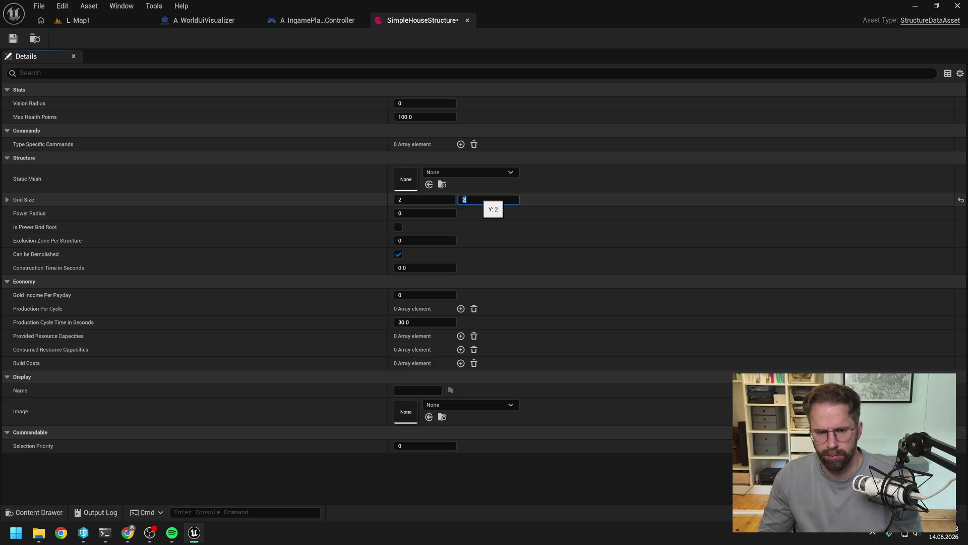
left_click(463, 173)
type("2x2")
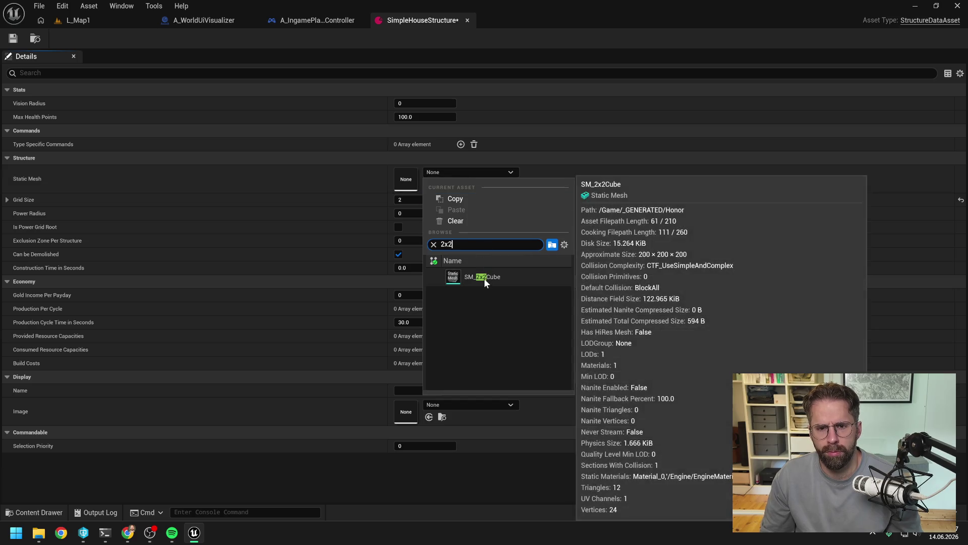
Assign SM_2x2Cube as the static mesh and set Construction Time in Seconds to 10
left_click(484, 278)
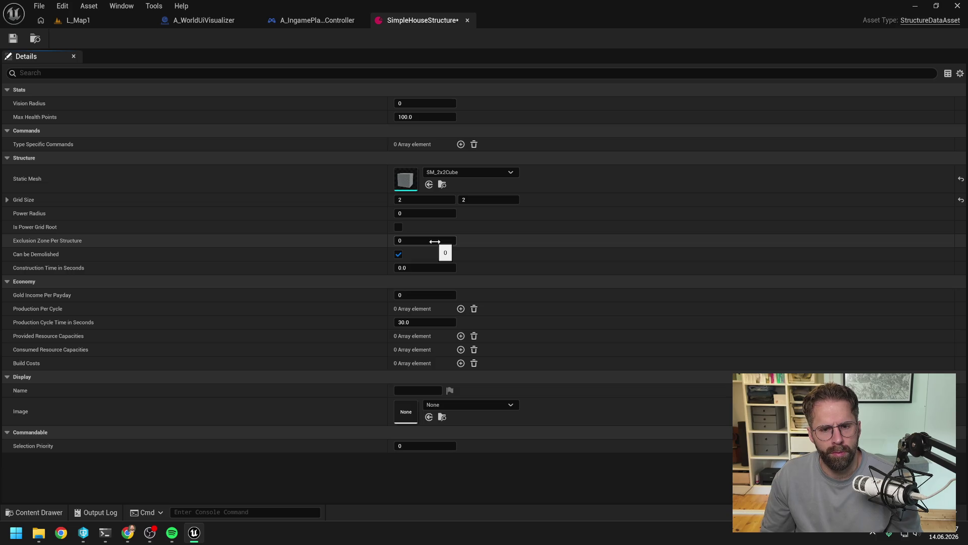
left_click(414, 269)
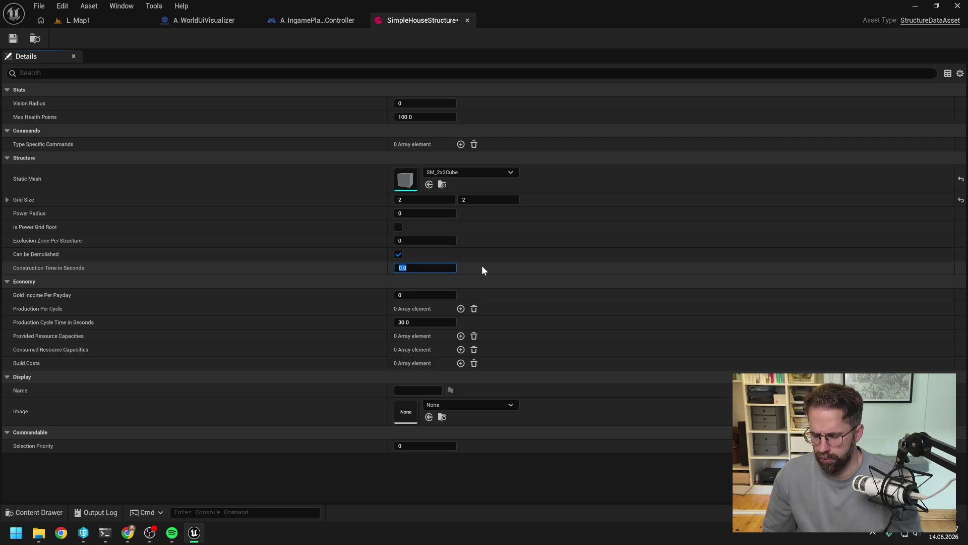
type("10")
key("Return")
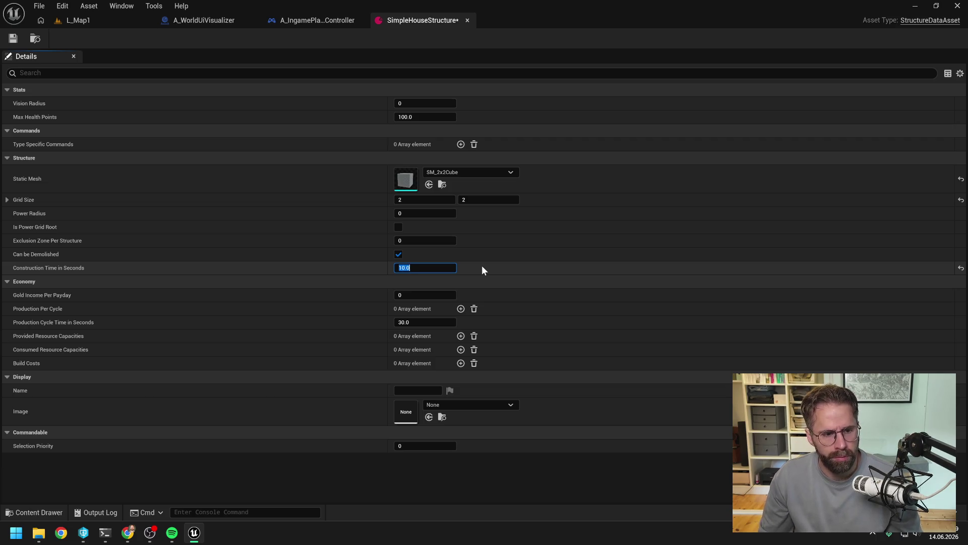
Set Gold Income Per Payday to 4 and save the SimpleHouseStructure asset
left_click(414, 295)
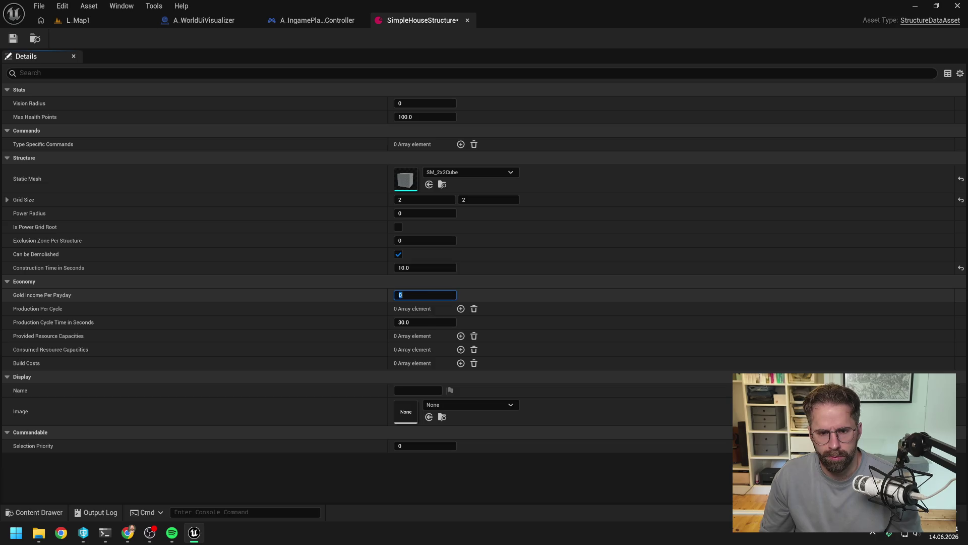
type("4")
key("Return")
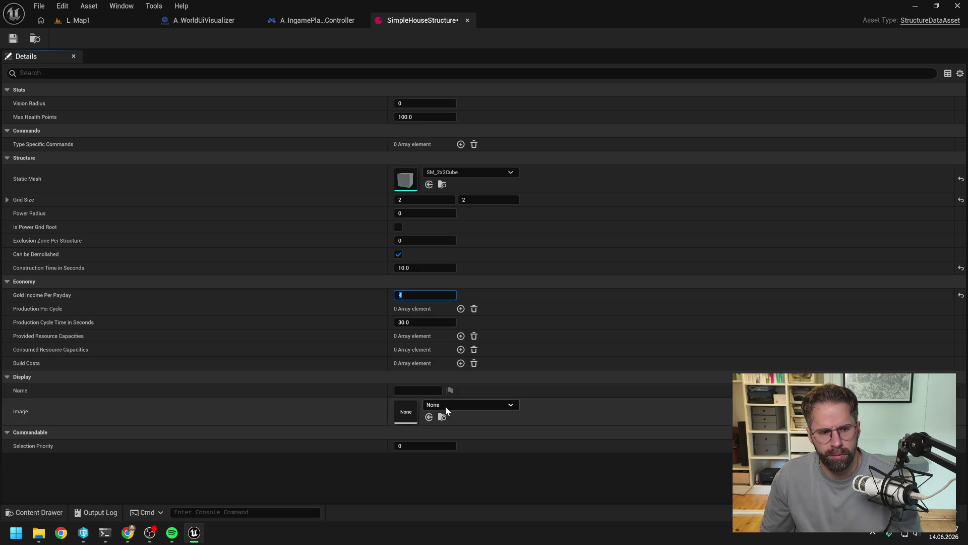
left_click(288, 477)
left_click(14, 38)
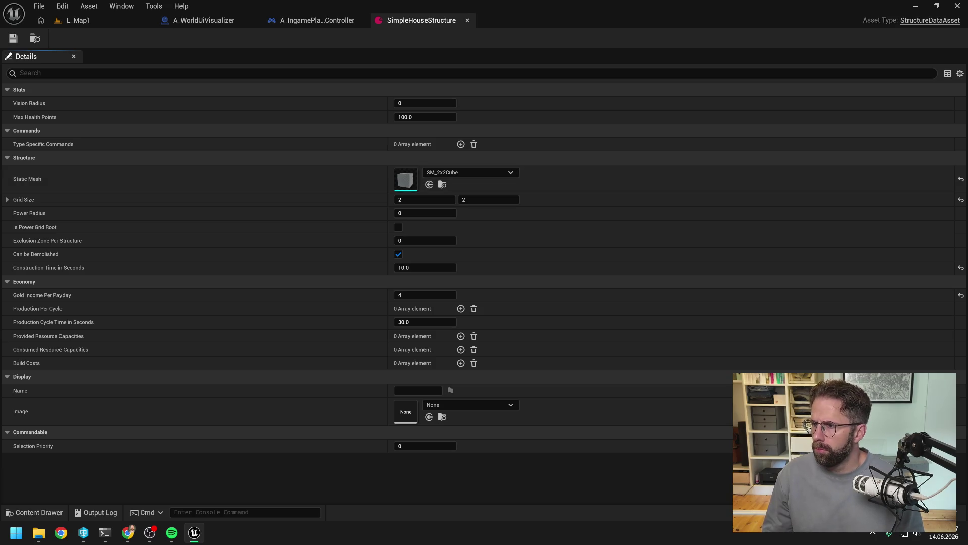
left_click(105, 533)
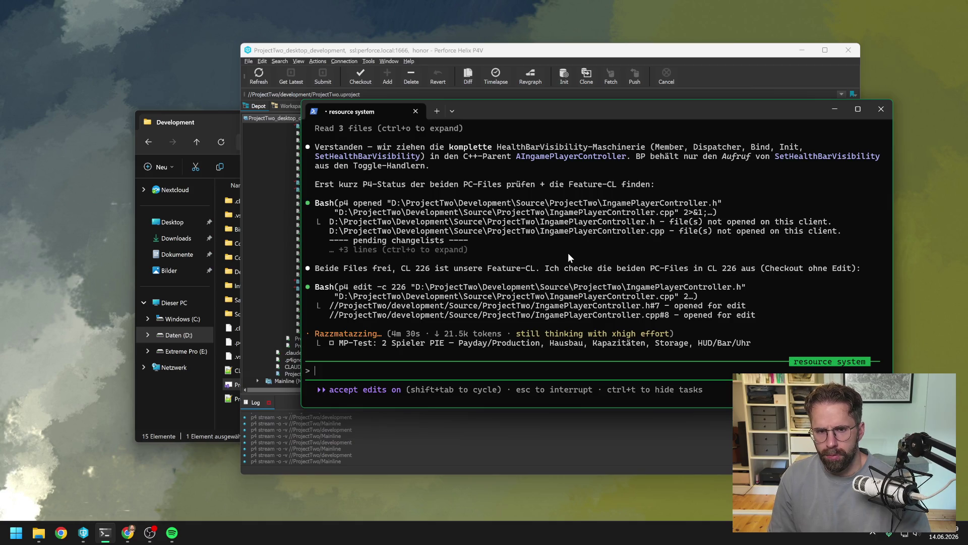
Move the terminal aside and drag A_WorldUiVisualizer.uasset into changelist 226 in P4V
mouse_move(526, 104)
left_mouse_down()
mouse_move(641, 225)
mouse_move(586, 196)
left_mouse_up()
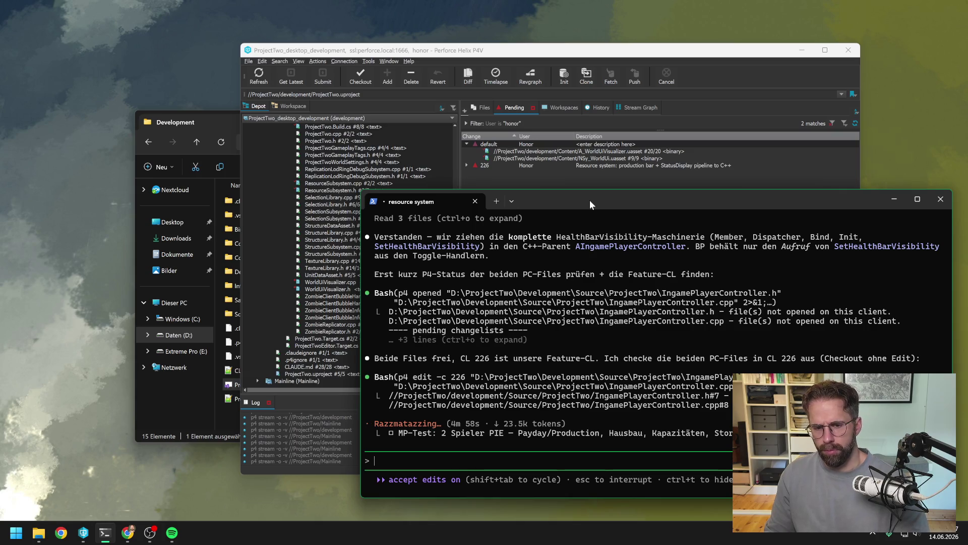
mouse_move(517, 152)
left_mouse_down()
mouse_move(532, 153)
mouse_move(515, 163)
left_mouse_up()
Add the NSy_WorldUi asset to changelist 226 and expand the changelist to list its files
left_click(515, 151)
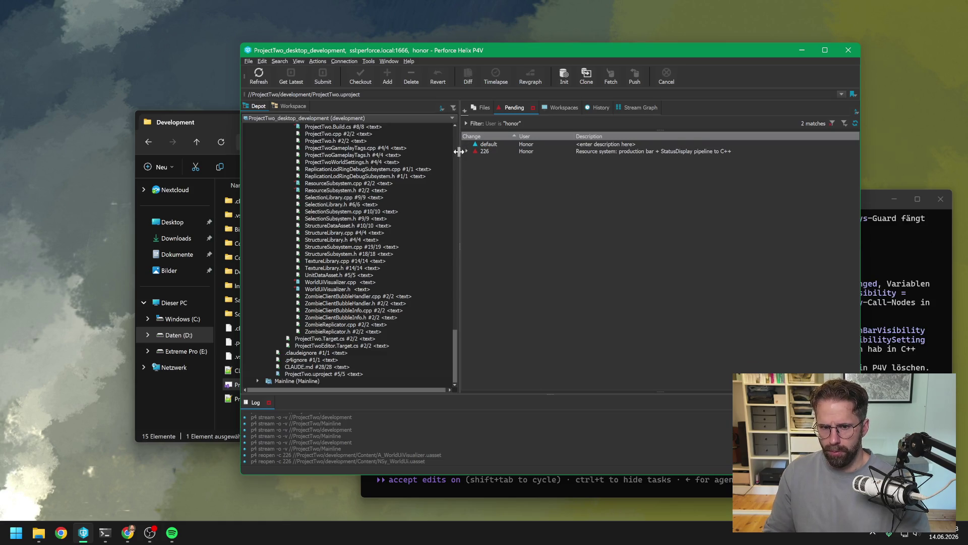
left_click(466, 152)
left_click_drag(871, 204, 836, 160)
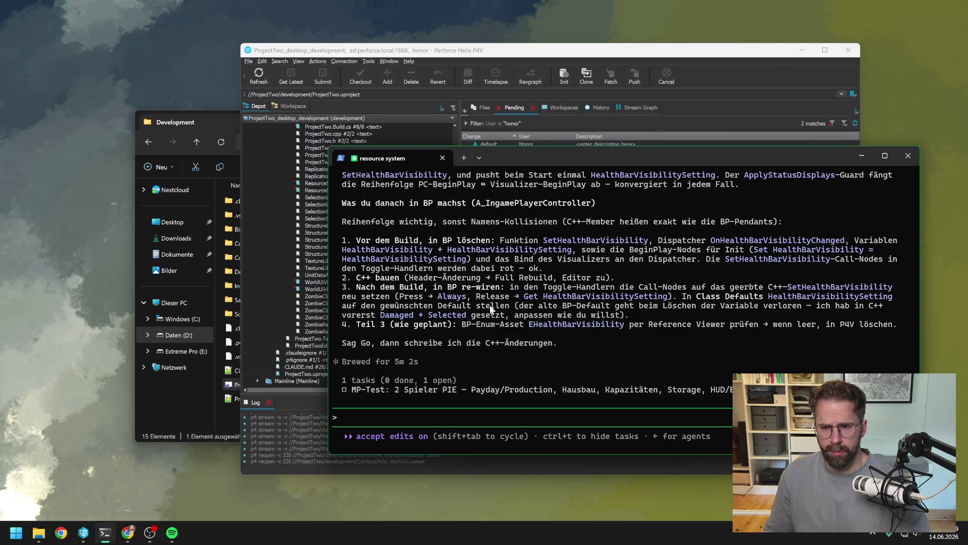
Open the ProjectTwo.sln solution from the project folder
left_click(151, 468)
left_click(37, 533)
double_click(314, 386)
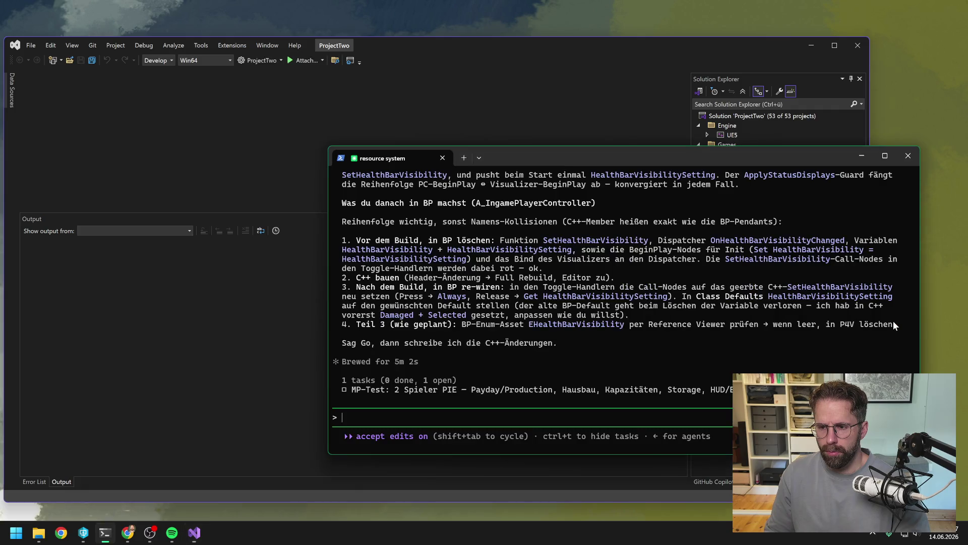
Rebuild the ProjectTwo project in Solution Explorer and close Visual Studio once it succeeds
left_click(892, 323)
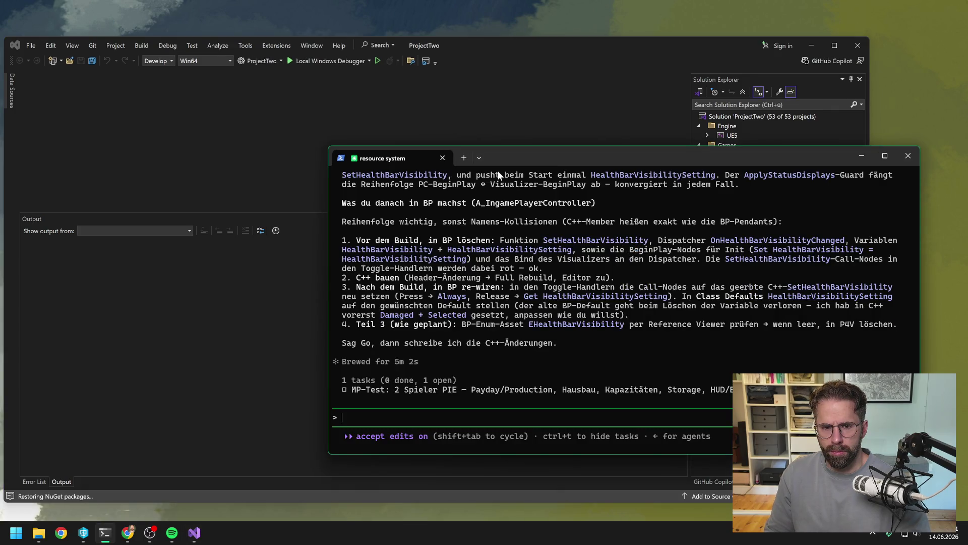
left_click(506, 114)
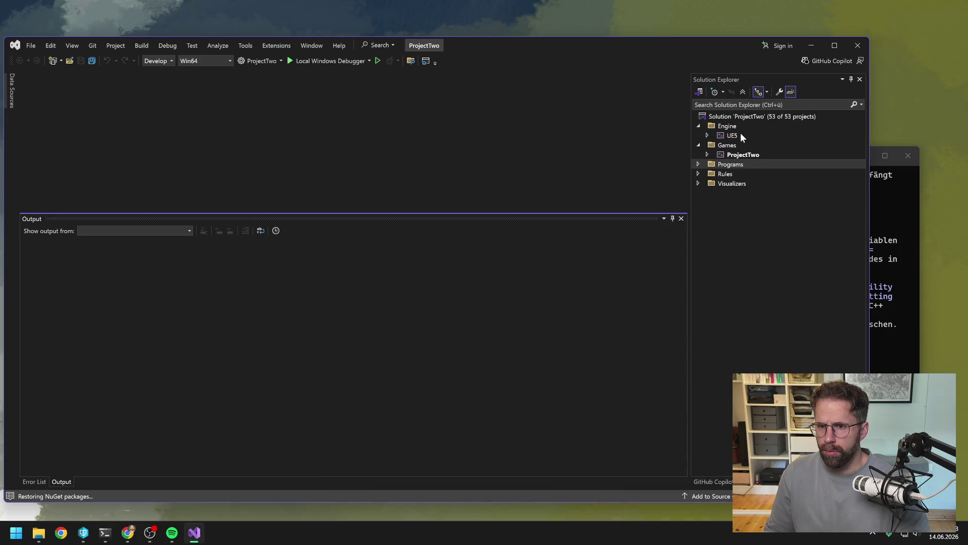
right_click(741, 156)
left_click(761, 131)
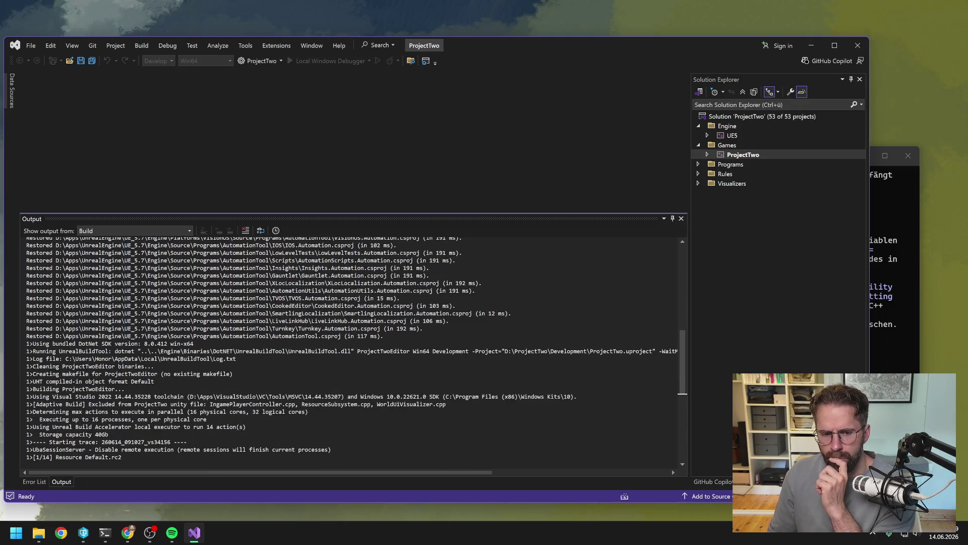
scroll(671, 469, "down", 4)
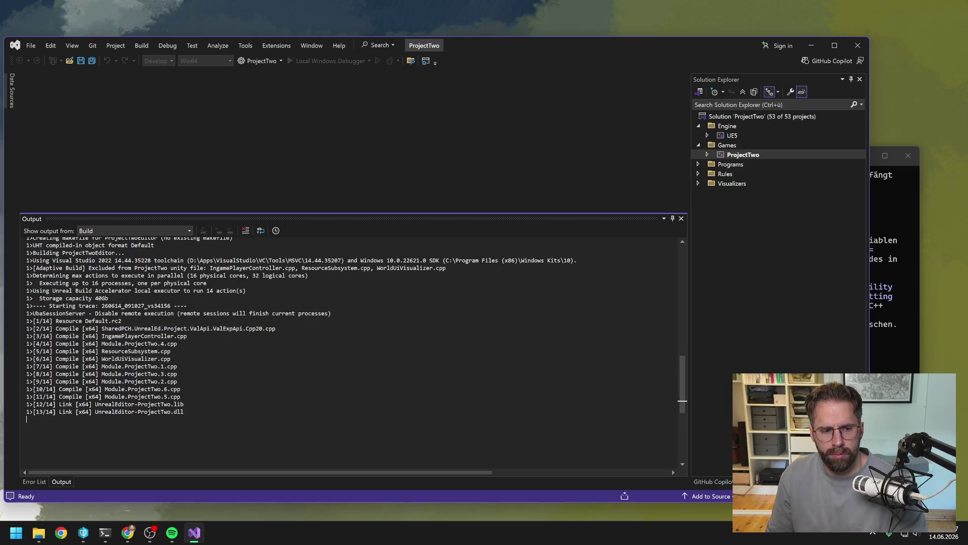
left_click(852, 46)
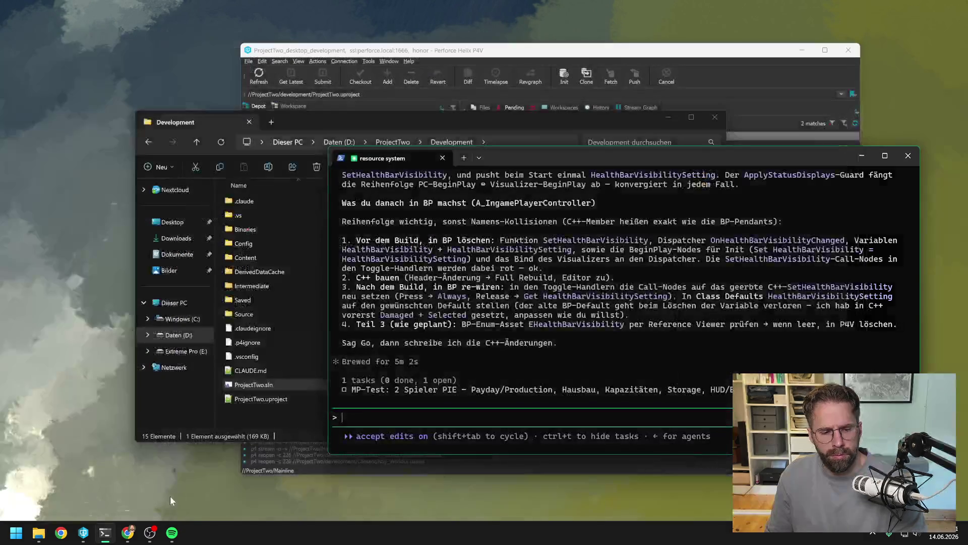
Open ProjectTwo.uproject from the P4V Depot tree to launch the Unreal Editor
left_click(83, 532)
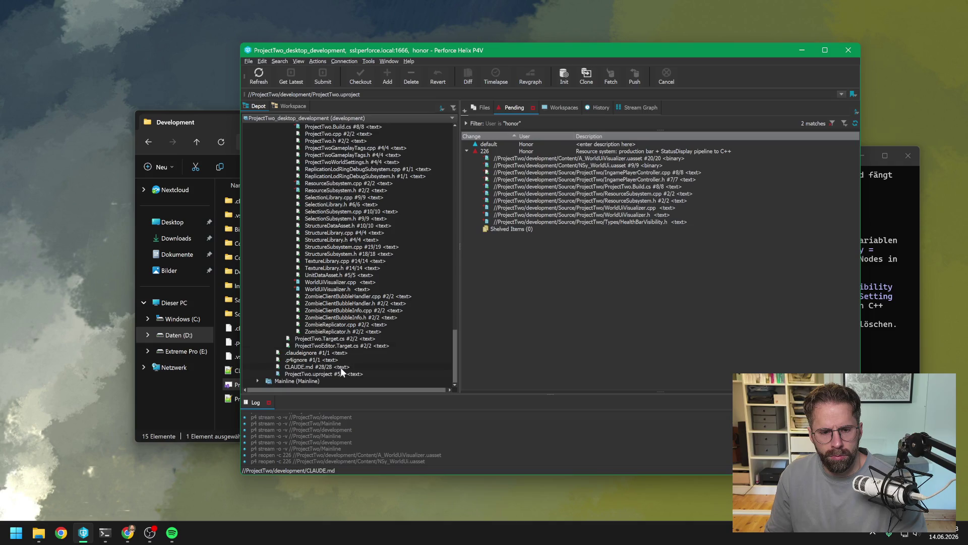
double_click(339, 374)
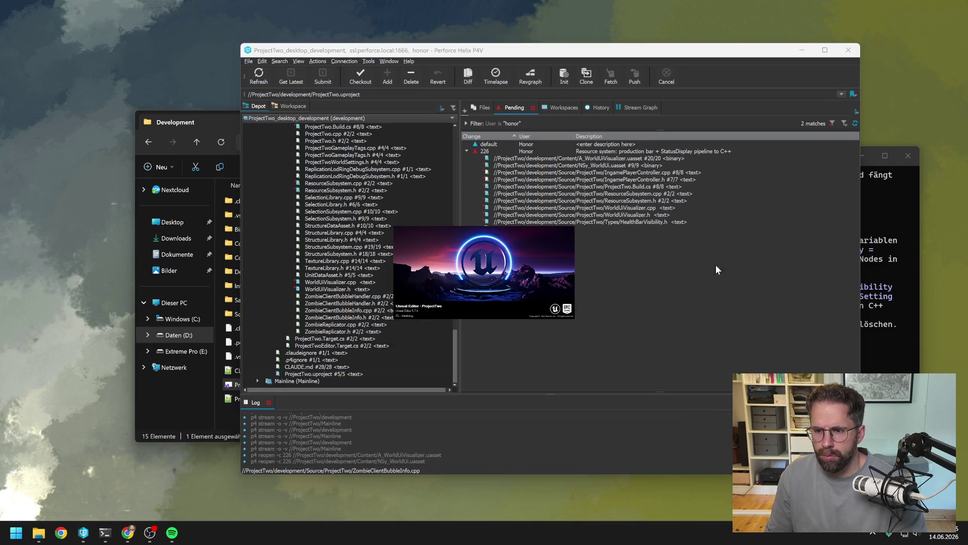
left_click(885, 200)
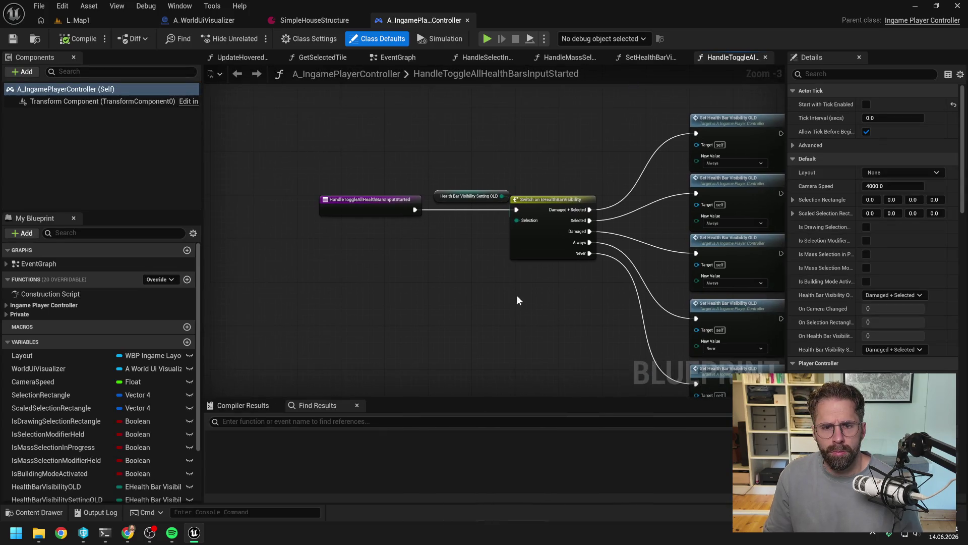
left_click_drag(384, 211, 334, 212)
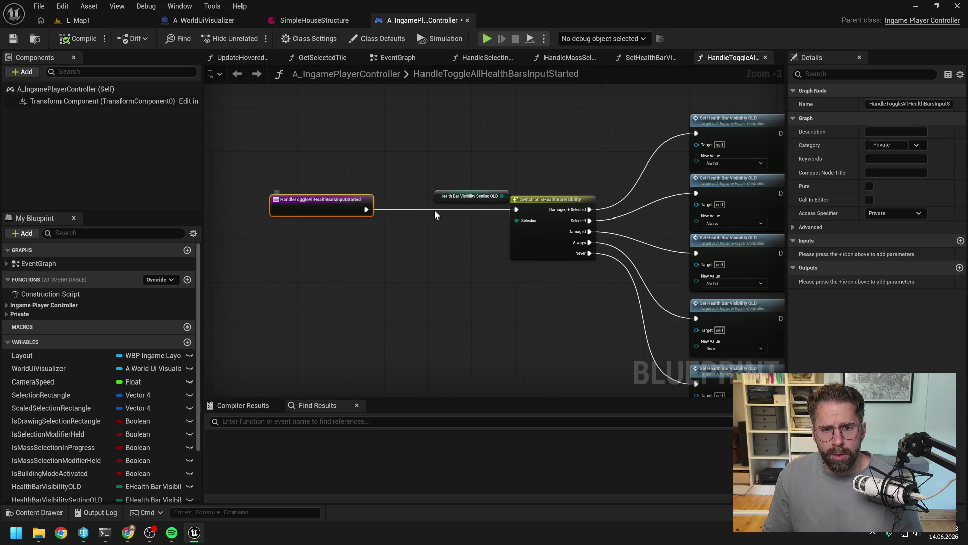
left_click_drag(452, 204, 420, 203)
left_click(406, 297)
scroll(165, 339, "down", 2)
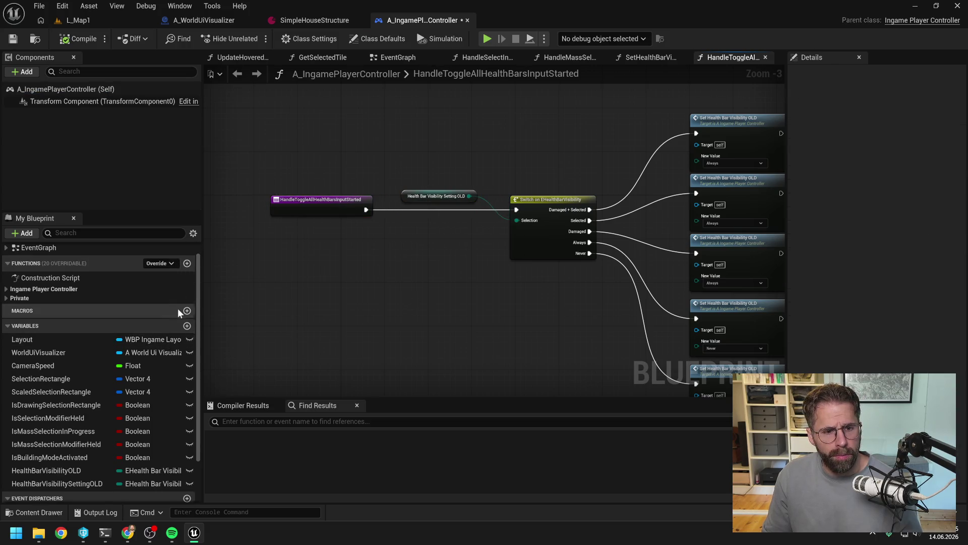
scroll(178, 308, "up", 2)
left_click(193, 232)
left_click(222, 250)
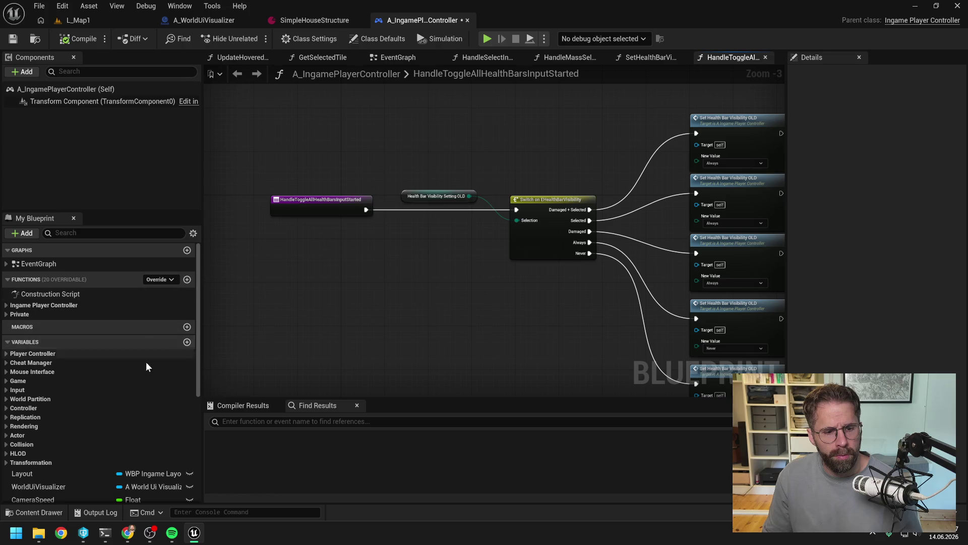
scroll(146, 373, "down", 5)
scroll(147, 386, "up", 3)
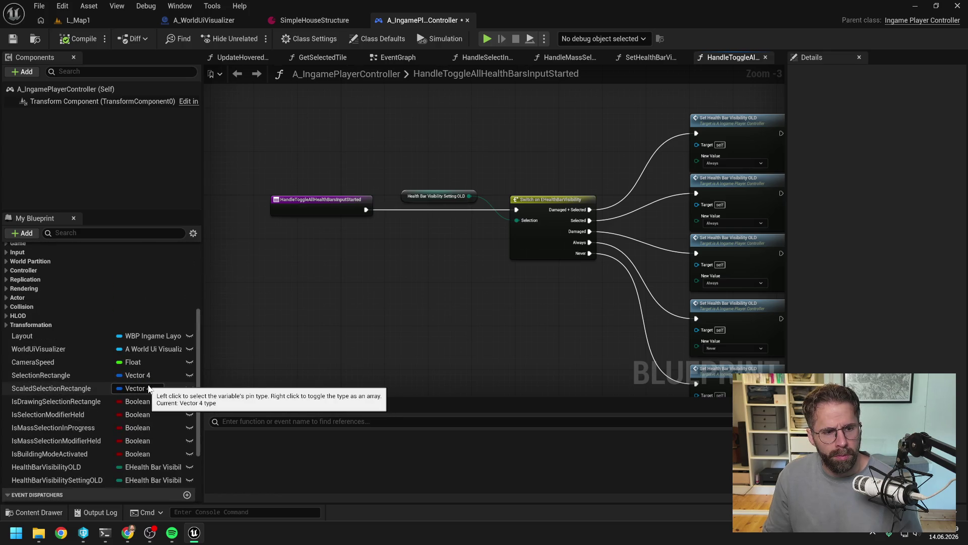
scroll(147, 388, "up", 3)
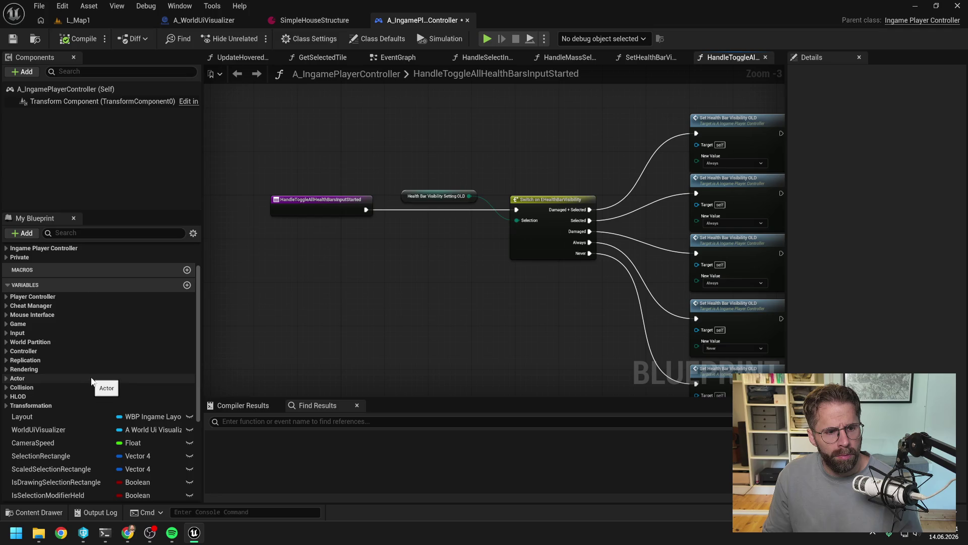
left_click(7, 297)
left_click(7, 298)
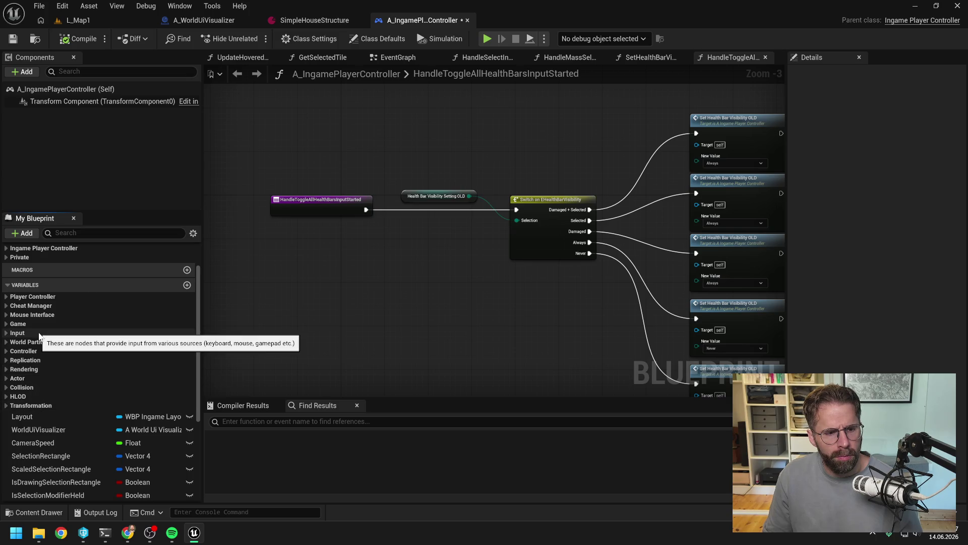
left_click(7, 323)
left_click(7, 323)
left_click(6, 333)
left_click(6, 333)
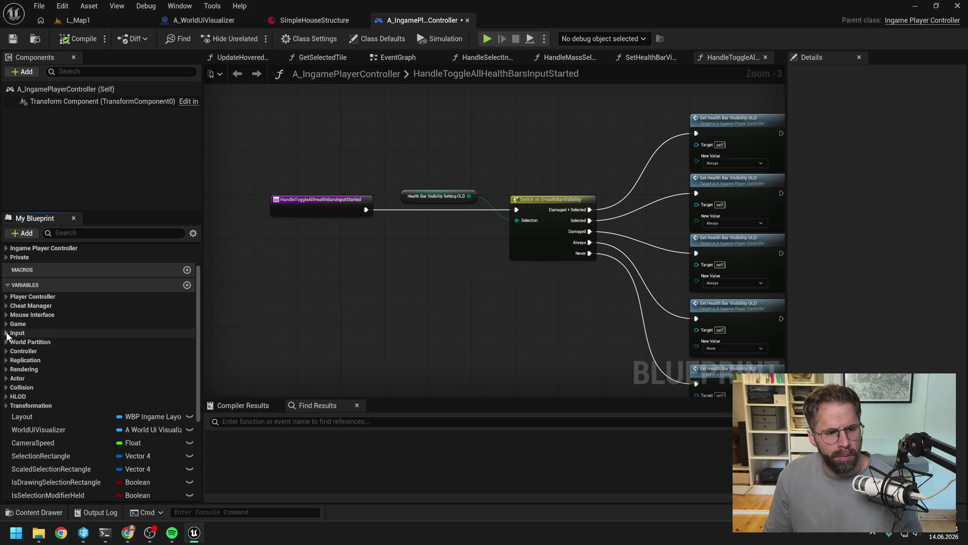
left_click(7, 351)
left_click(7, 351)
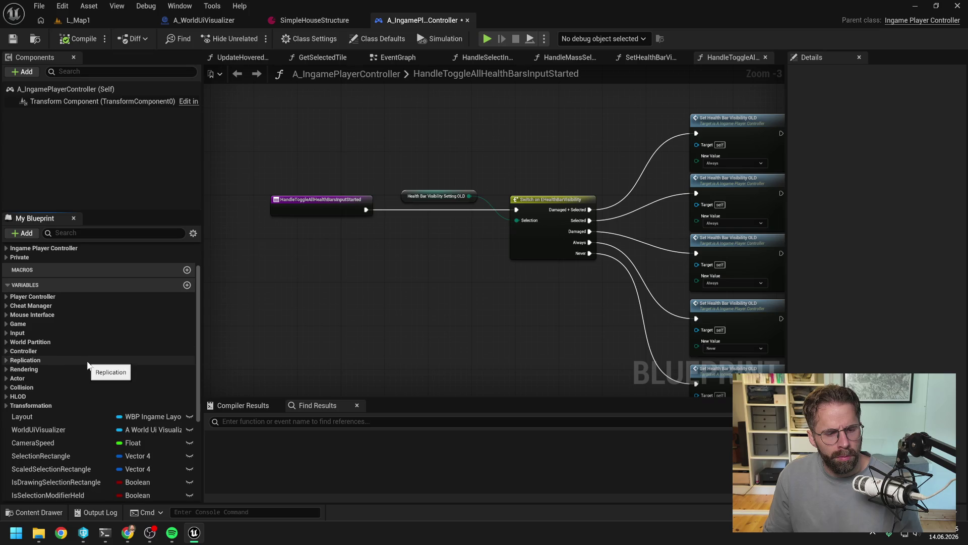
scroll(87, 362, "down", 5)
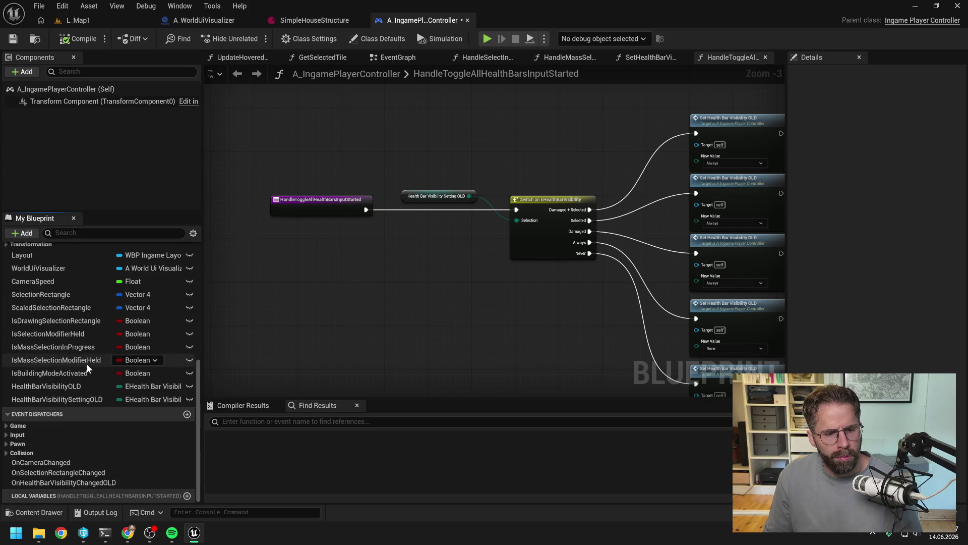
scroll(89, 359, "up", 5)
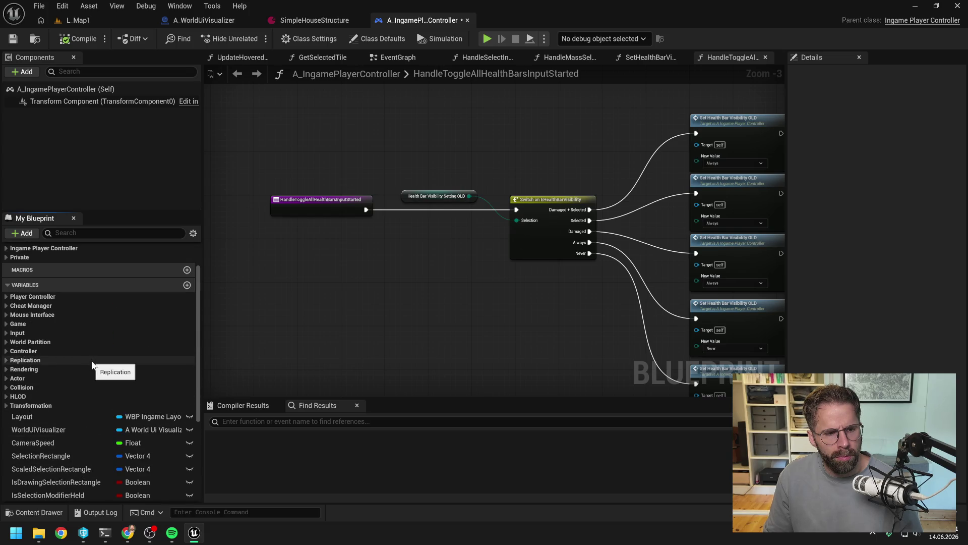
scroll(93, 365, "up", 1)
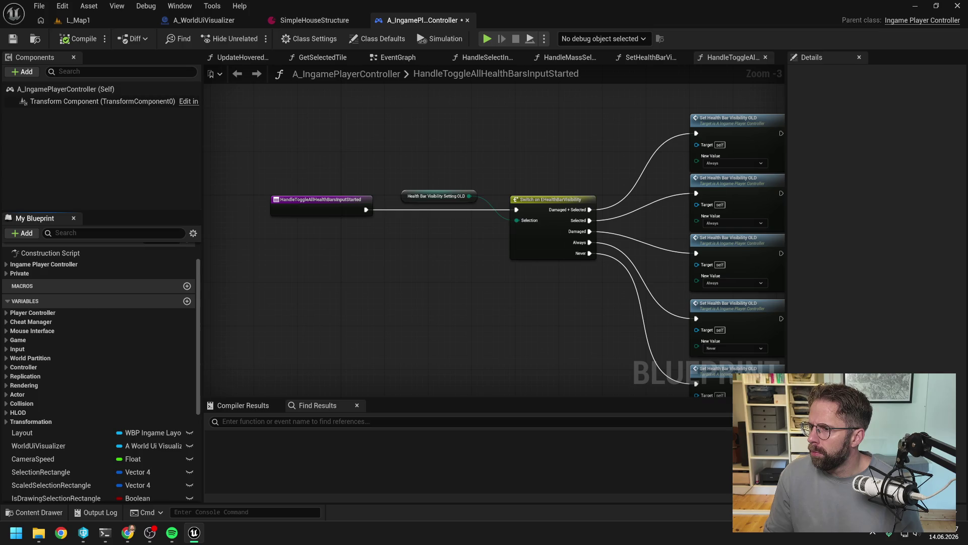
Search the graph's actions for 'get health' and dismiss the search without adding a node
right_click(411, 308)
type("get health")
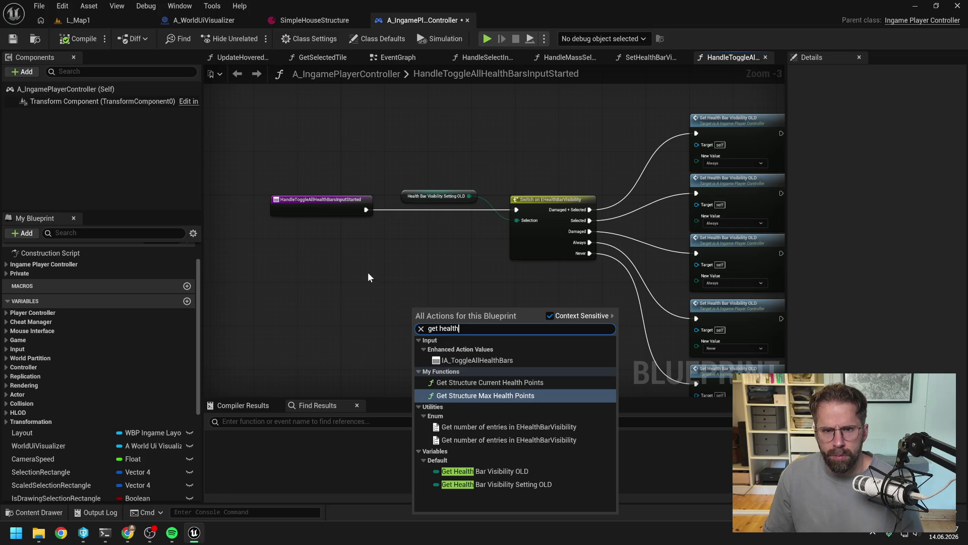
key("Escape")
Show Class Settings, widen the components and variables panels, and select the Ingame Player Controller category
left_click(318, 39)
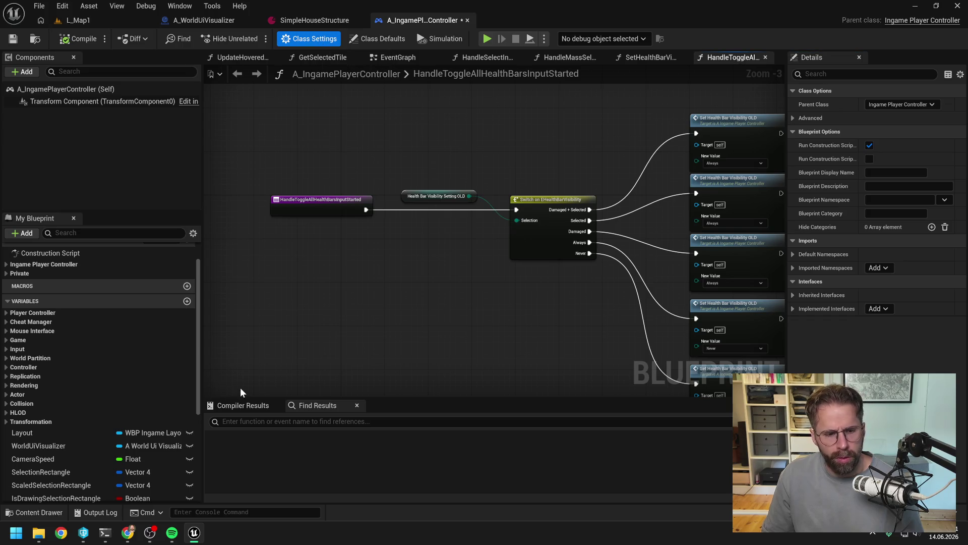
scroll(120, 380, "down", 5)
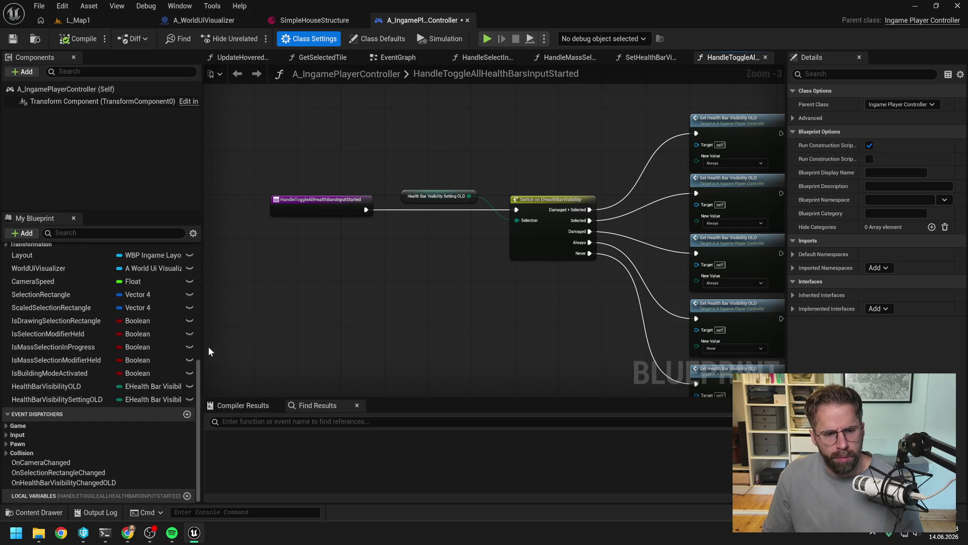
left_click_drag(203, 348, 303, 349)
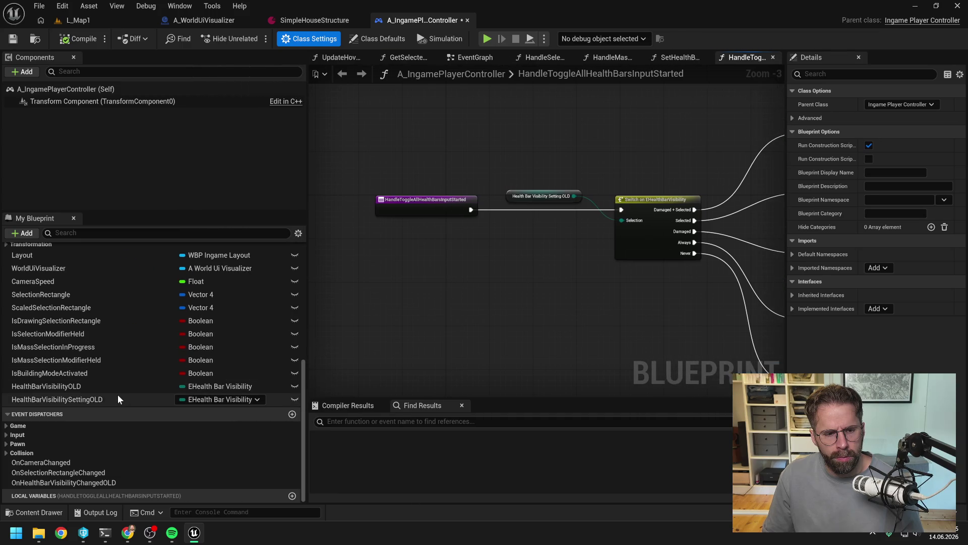
scroll(137, 378, "up", 6)
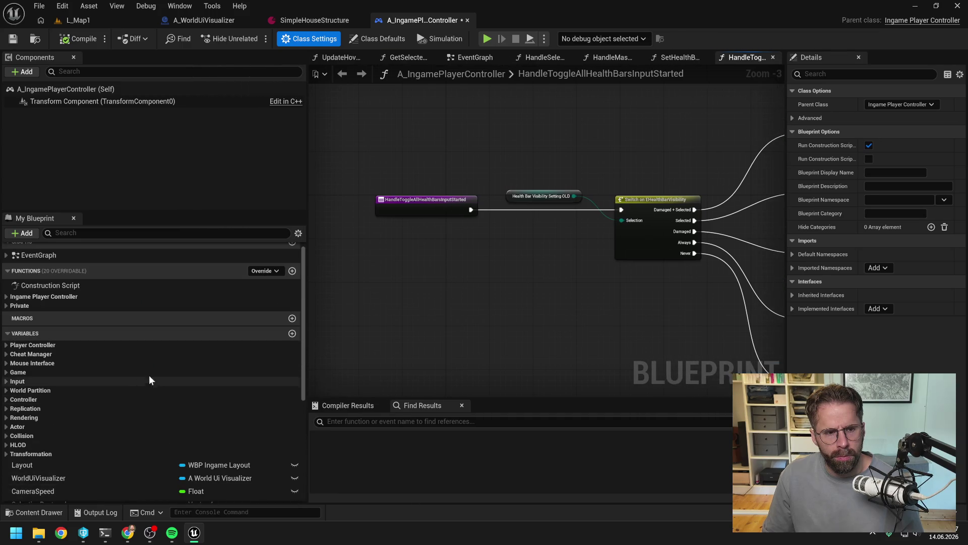
left_click(29, 297)
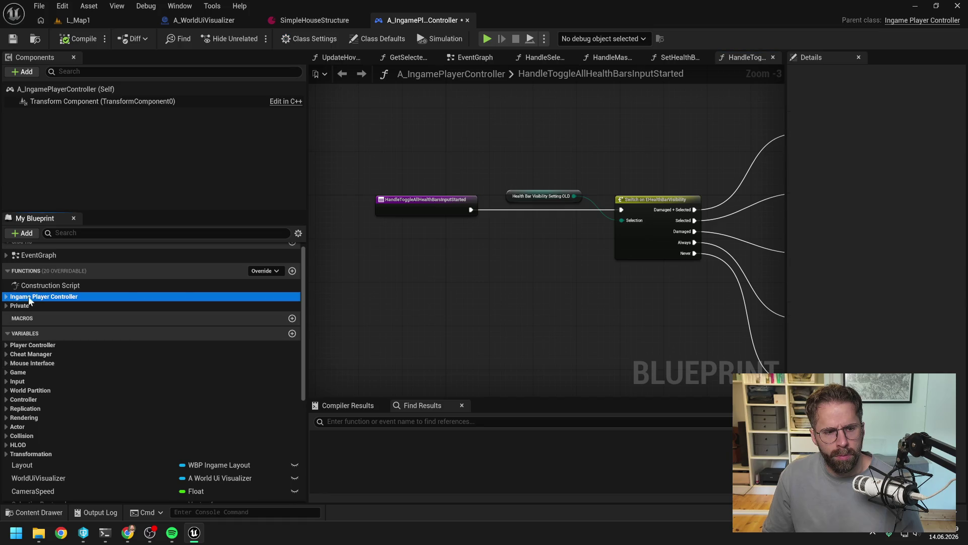
key("alt+Tab")
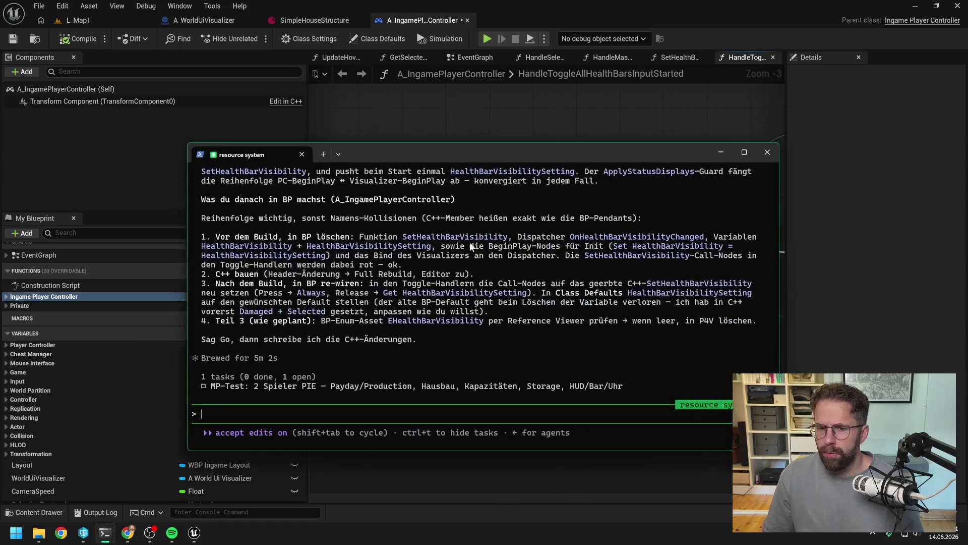
Ask Claude Code, in German, why the new enum members aren't exposed to Blueprint, then return to Unreal
type("sollte")
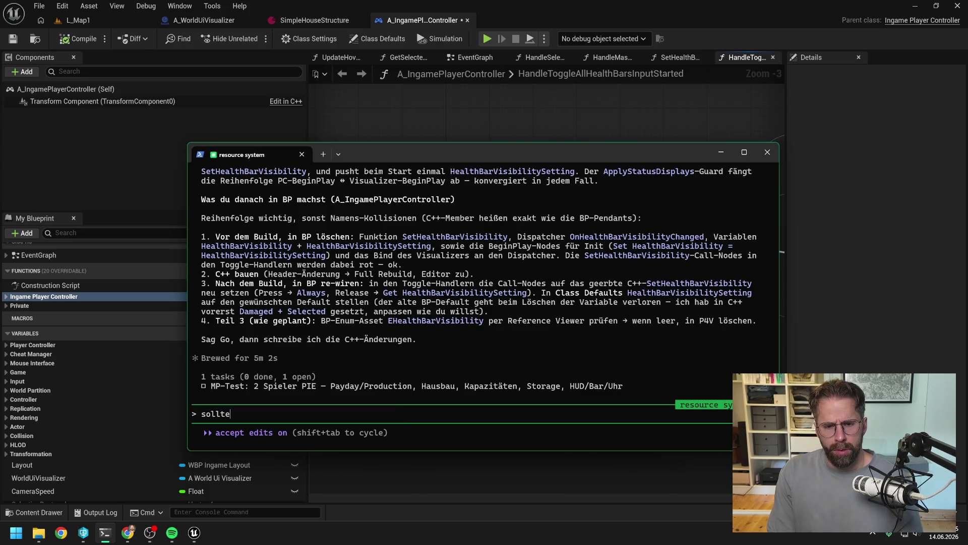
type(" ich")
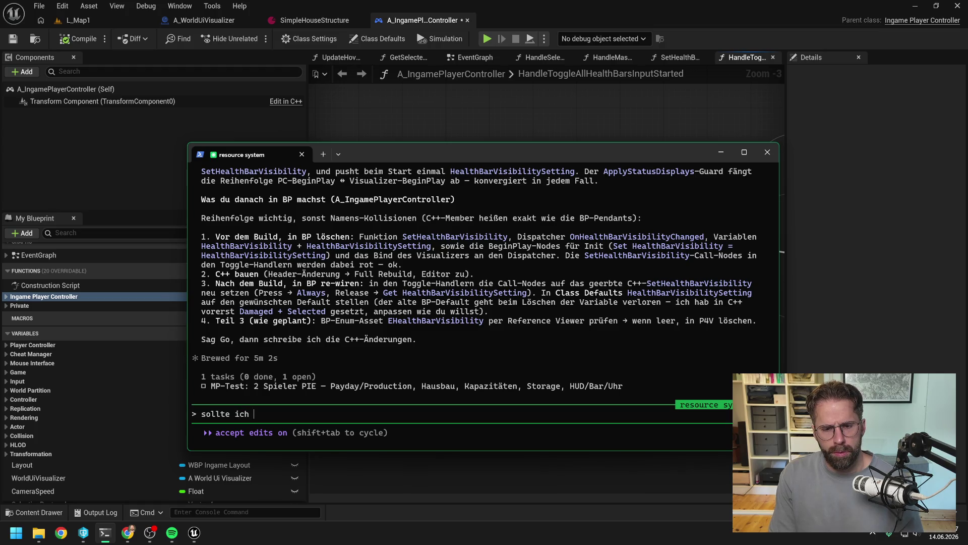
key("ctrl+BackSpace")
key("ctrl+BackSpace")
type("hast du mir die neuen enum ")
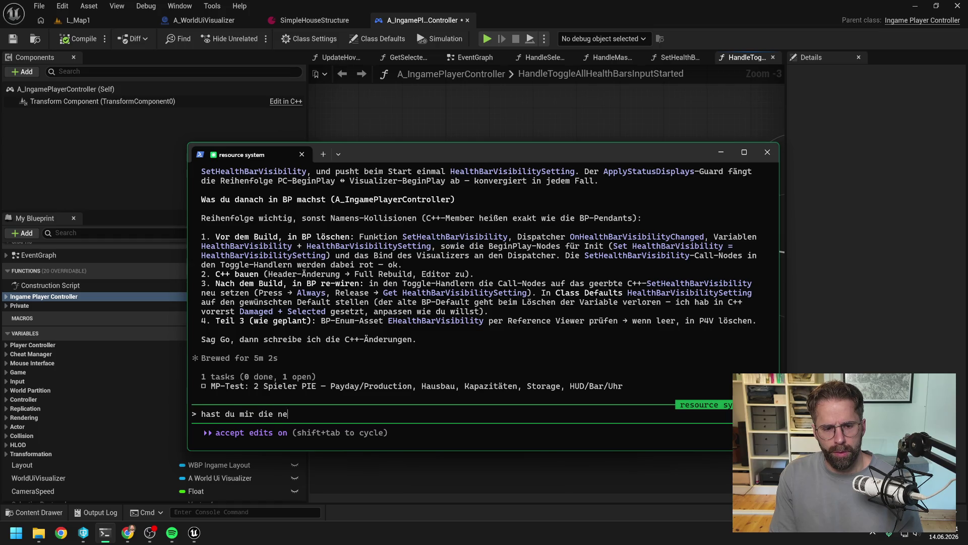
type("mem")
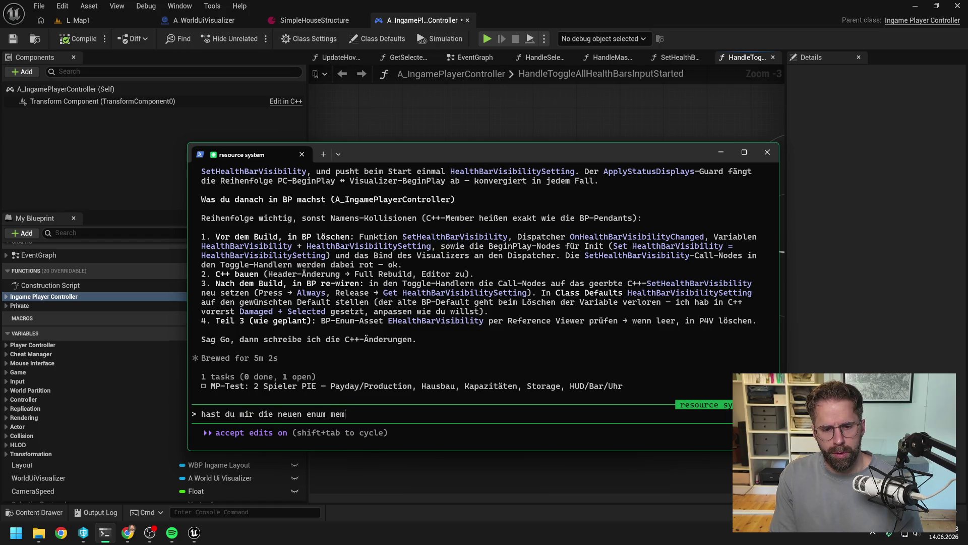
type("ber nicht für bp ")
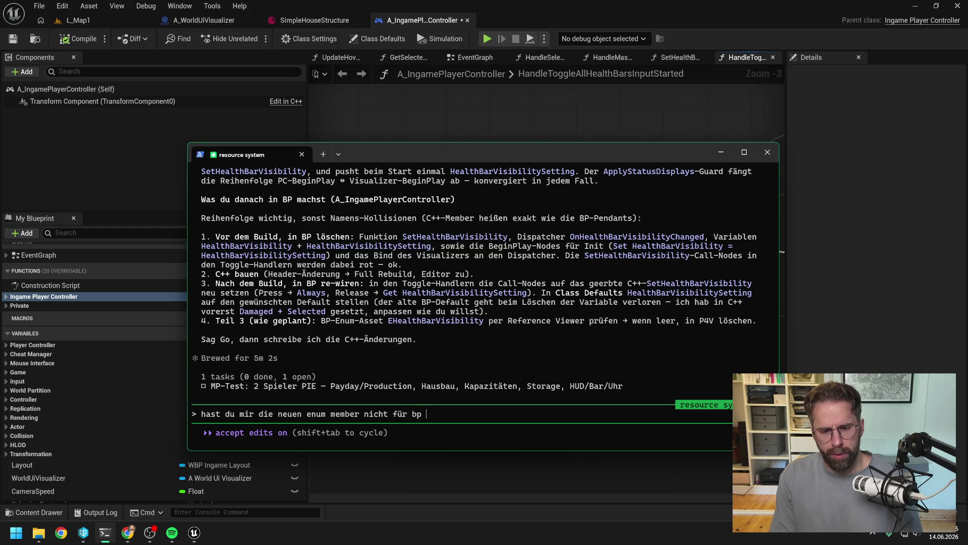
type("freigegeben? s")
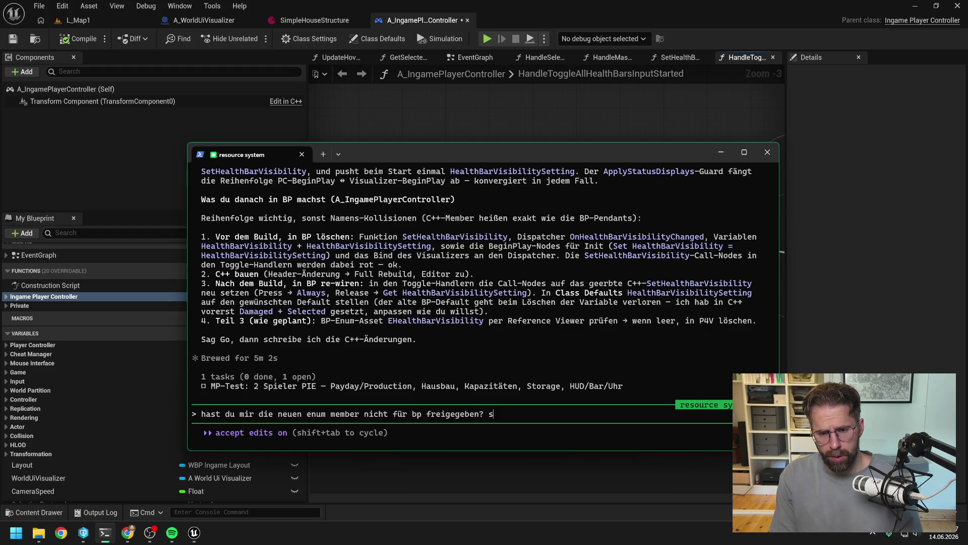
type("ehe sie dort nicht")
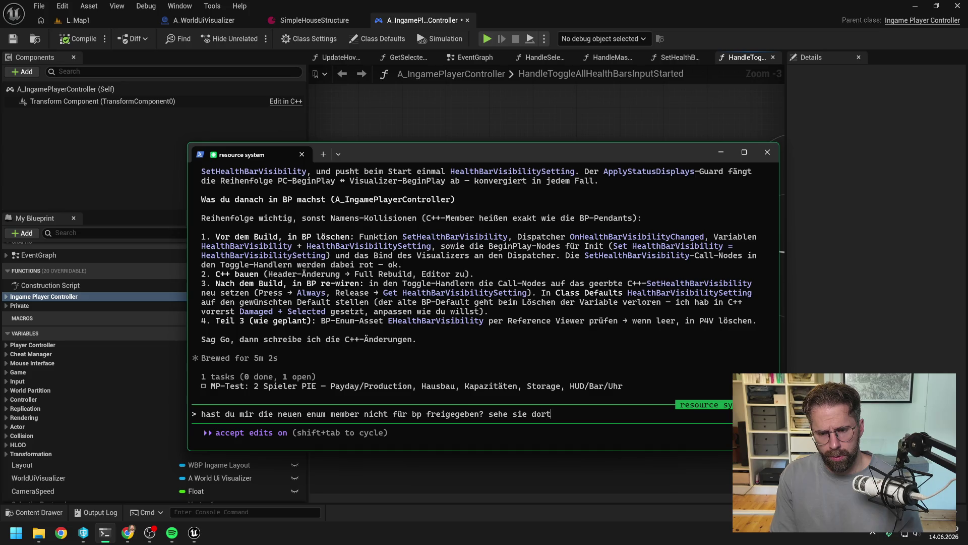
key("Return")
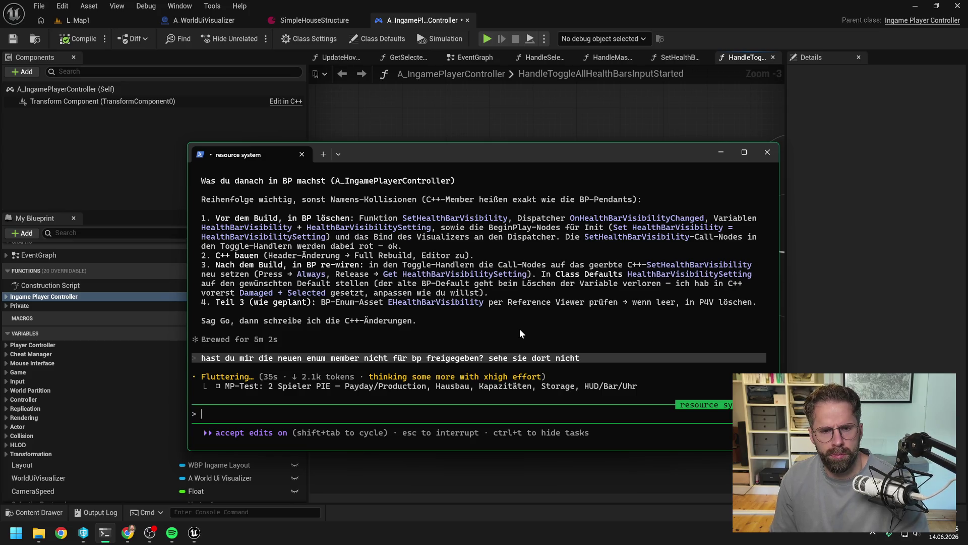
left_click(440, 135)
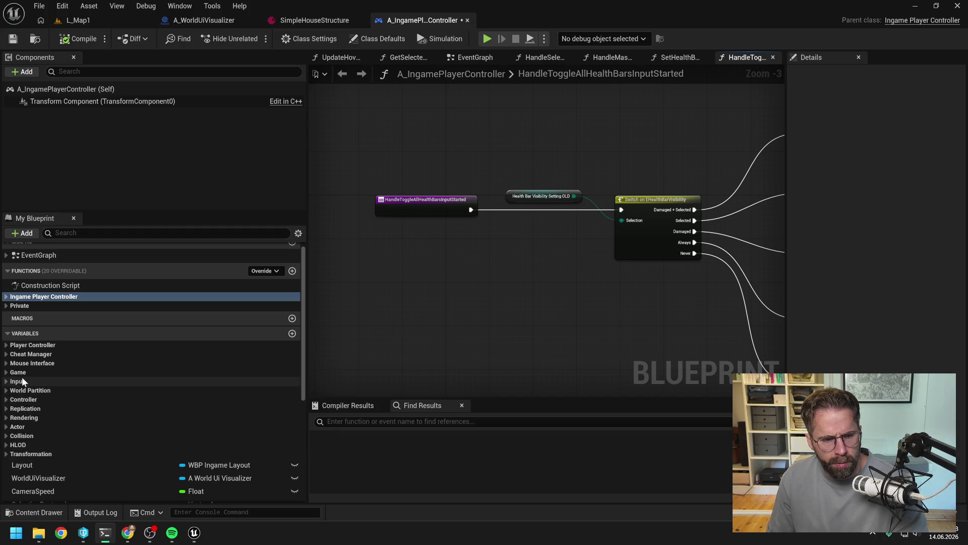
Scroll through the My Blueprint variables, check Claude's progress in the terminal, then open the Start menu
scroll(96, 404, "down", 3)
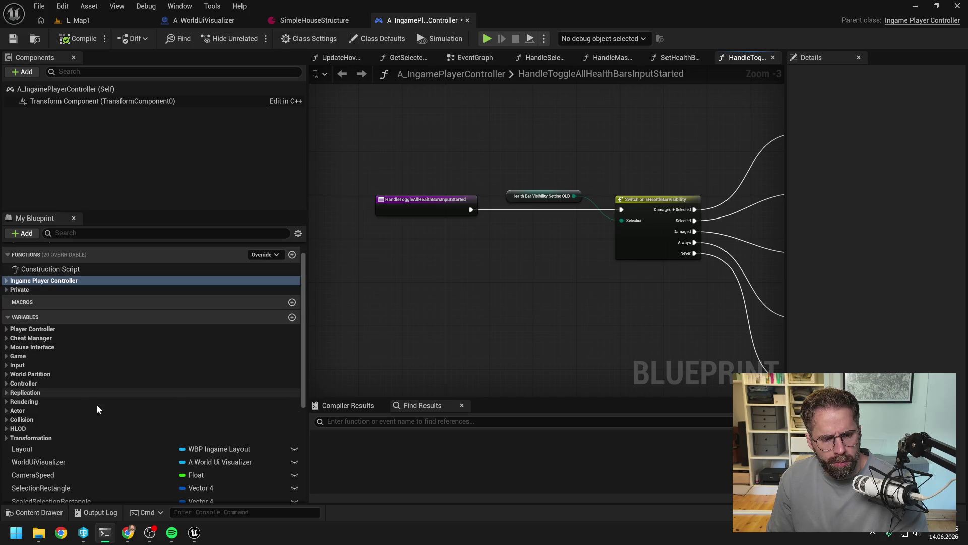
scroll(120, 398, "down", 3)
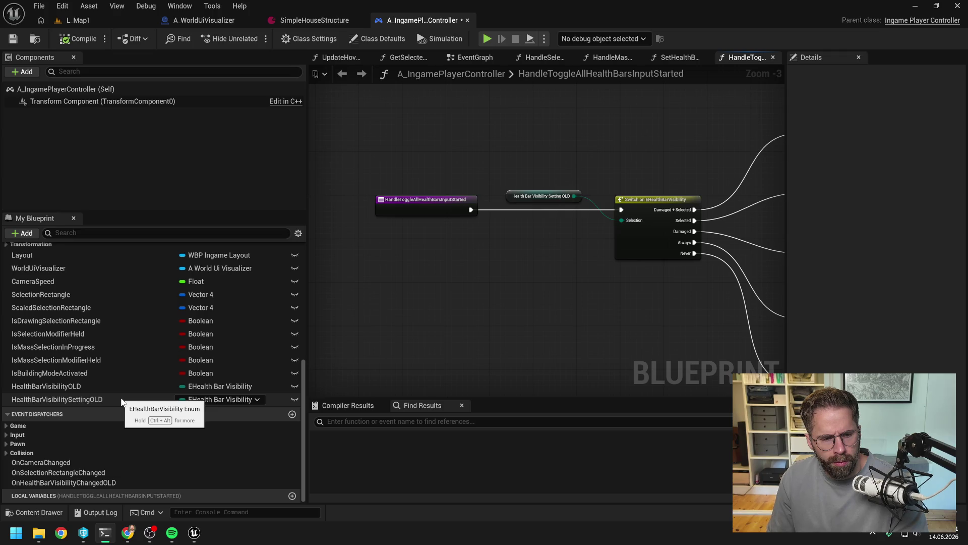
scroll(123, 398, "up", 5)
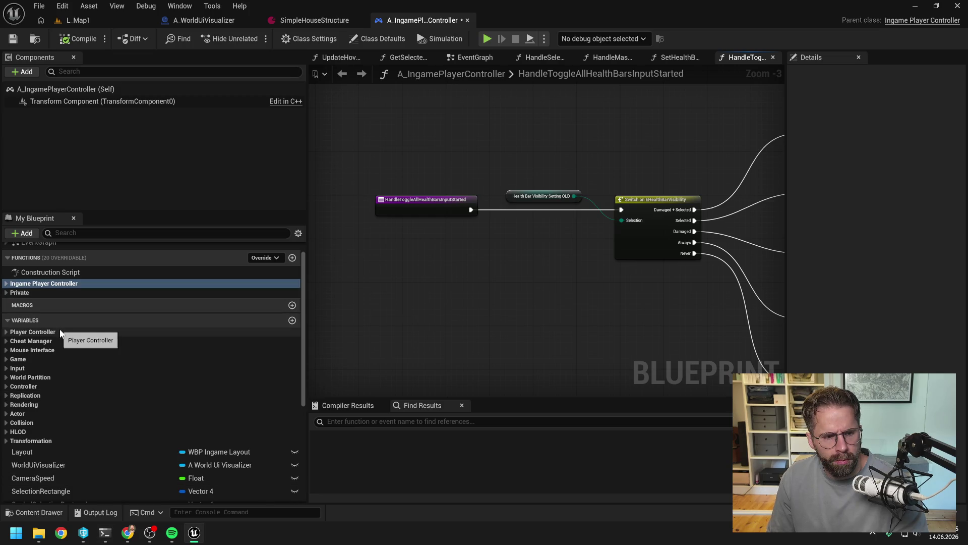
scroll(213, 352, "up", 1)
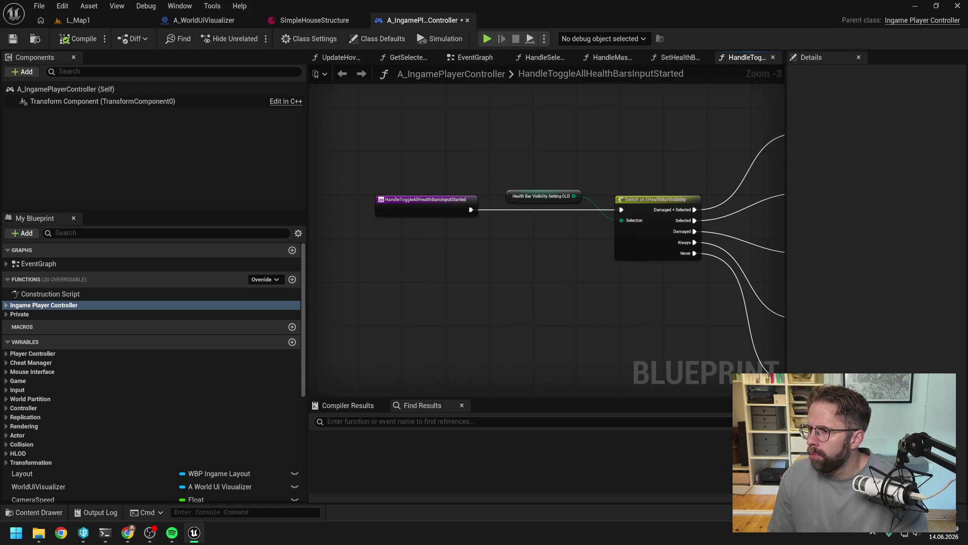
key("alt+Tab")
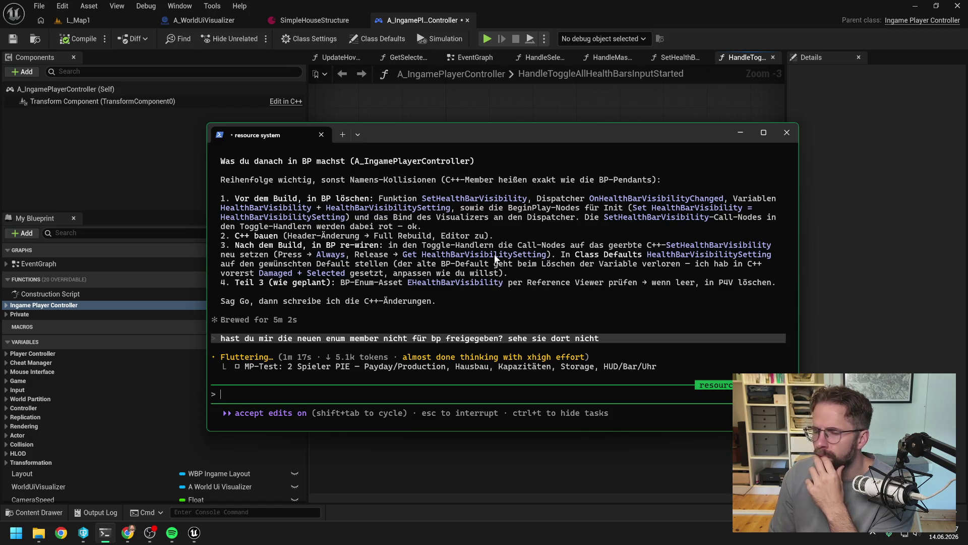
left_click(511, 107)
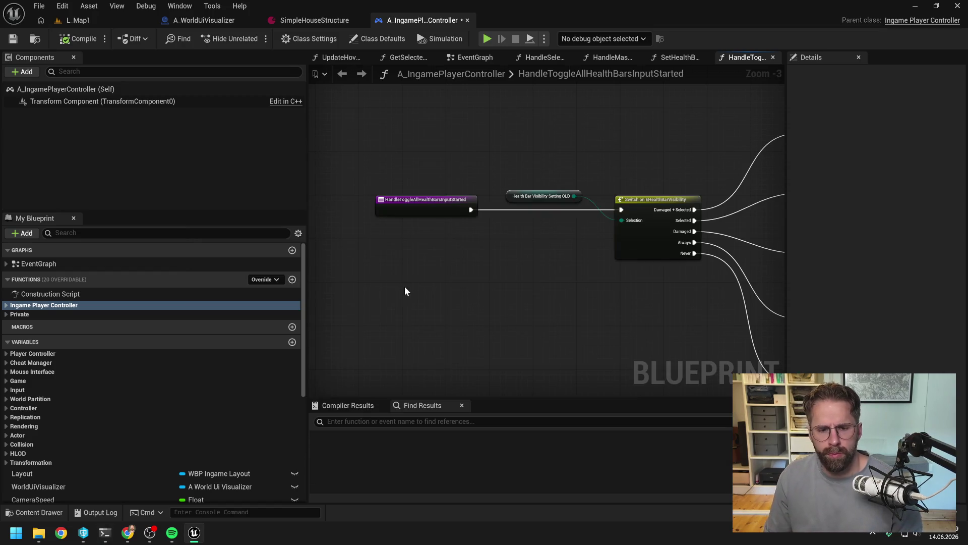
left_click(15, 535)
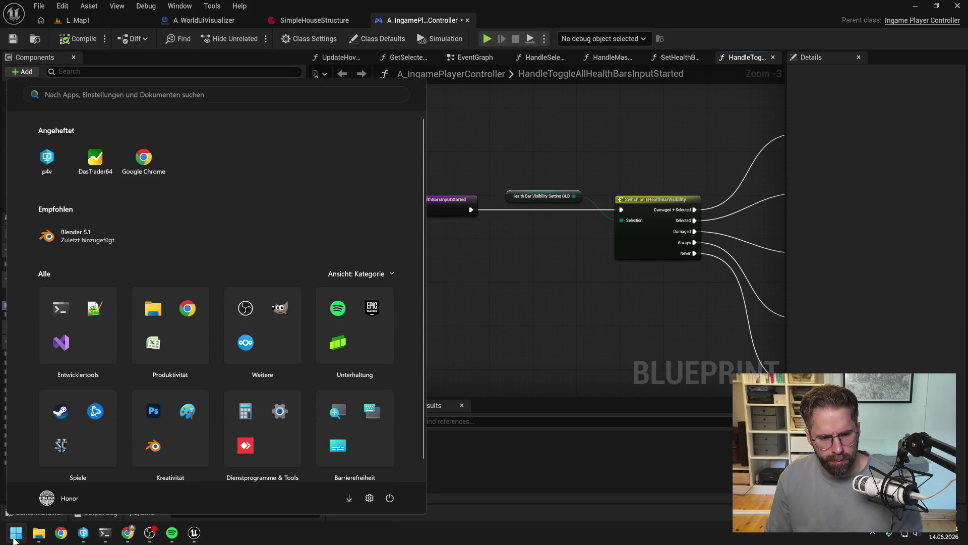
Launch They Are Billions from Steam, then switch out to its Tent wiki page in Chrome
type("steam")
key("Return")
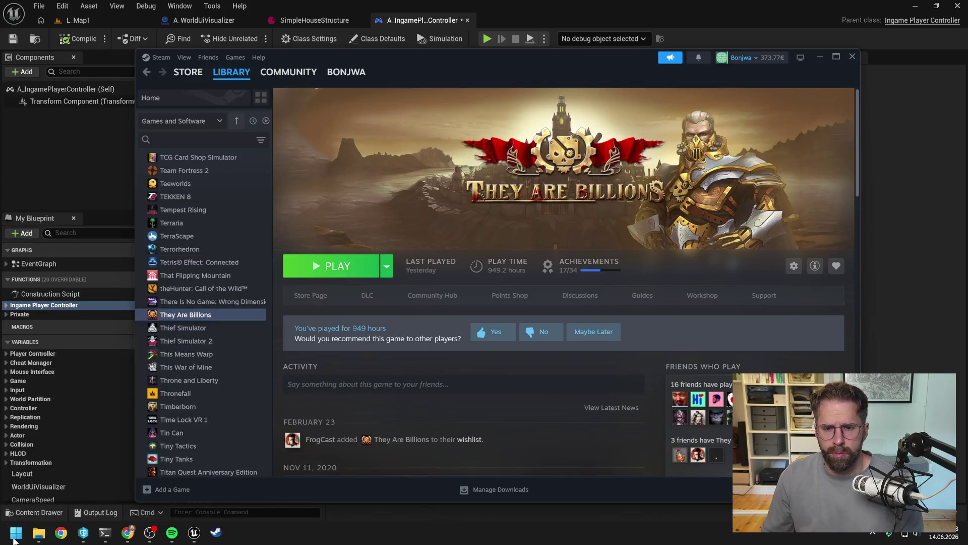
left_click(332, 266)
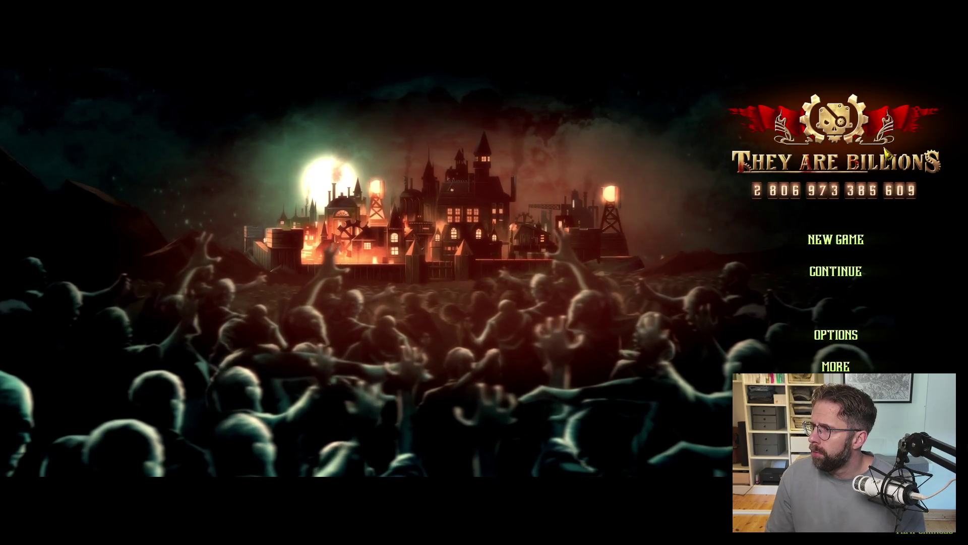
key("alt+Tab")
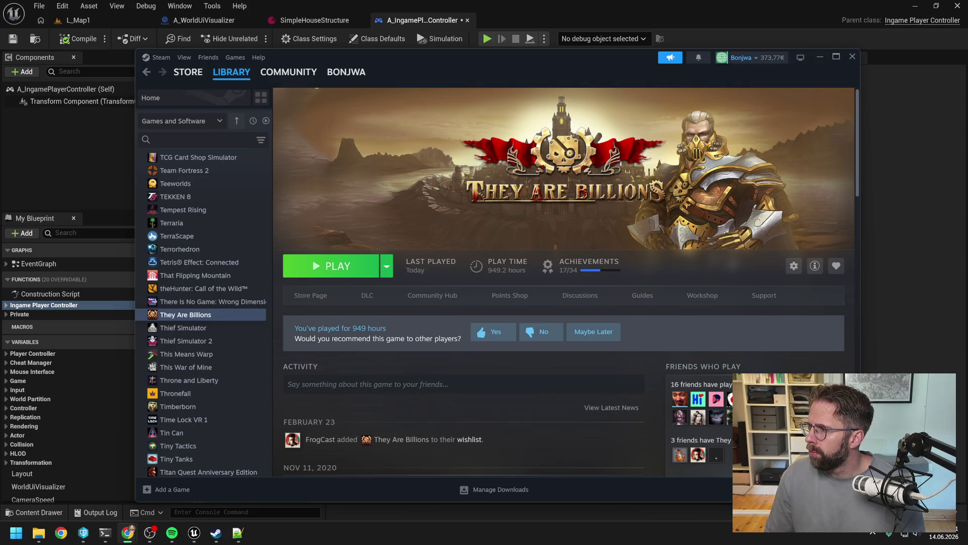
key("alt+Tab")
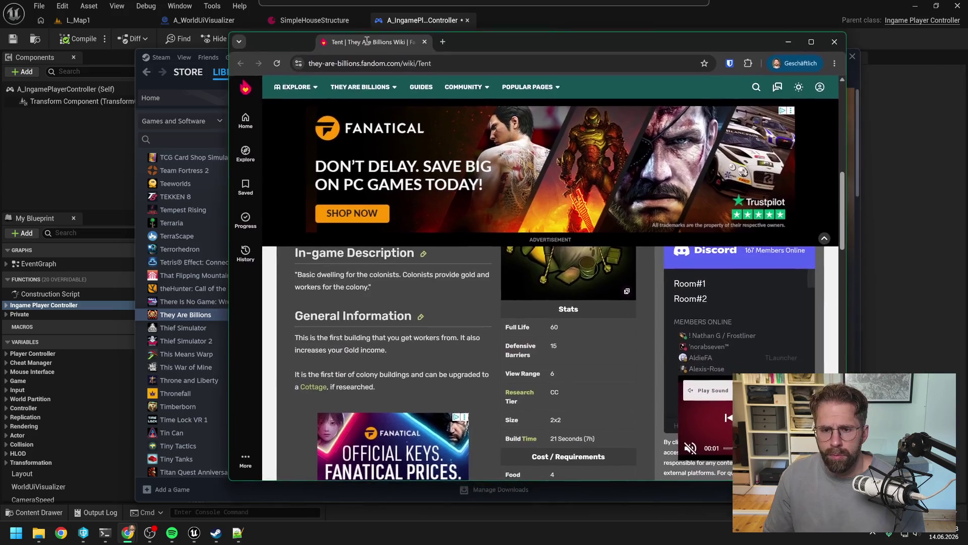
Switch away from the They Are Billions wiki page back to the Steam library
key("alt+Tab")
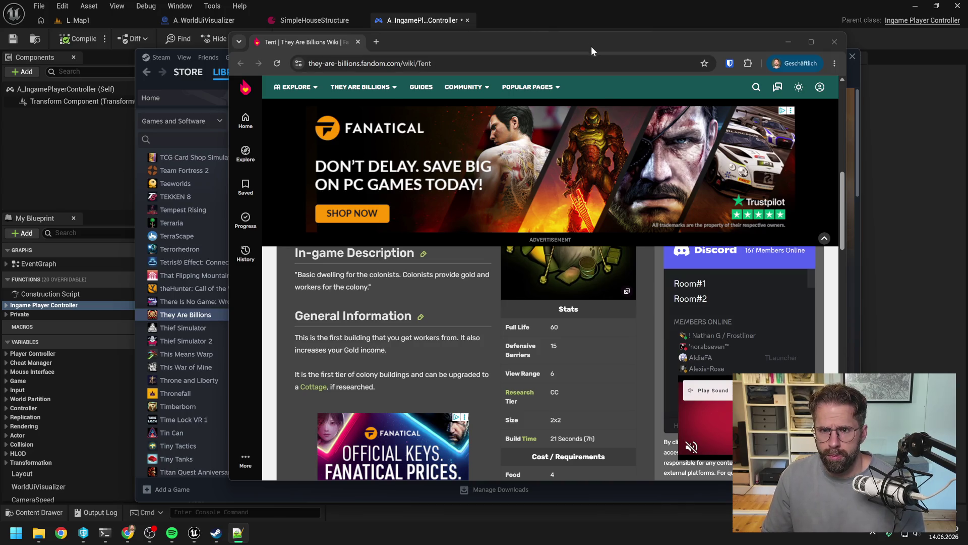
key("alt+Tab")
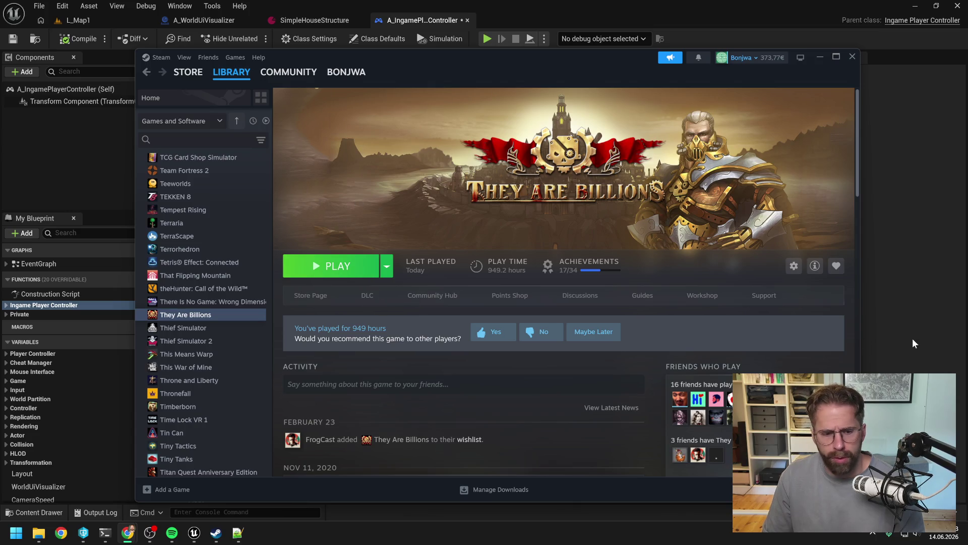
Read Claude Code's explanation of the missing EHealthBarVisibility enum members, then return to the Unreal graph
left_click(105, 533)
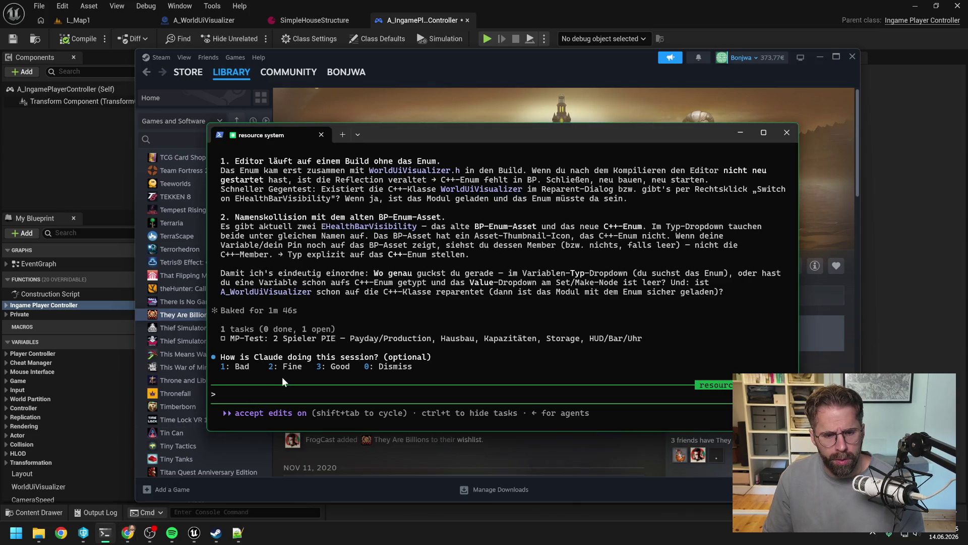
scroll(423, 300, "up", 4)
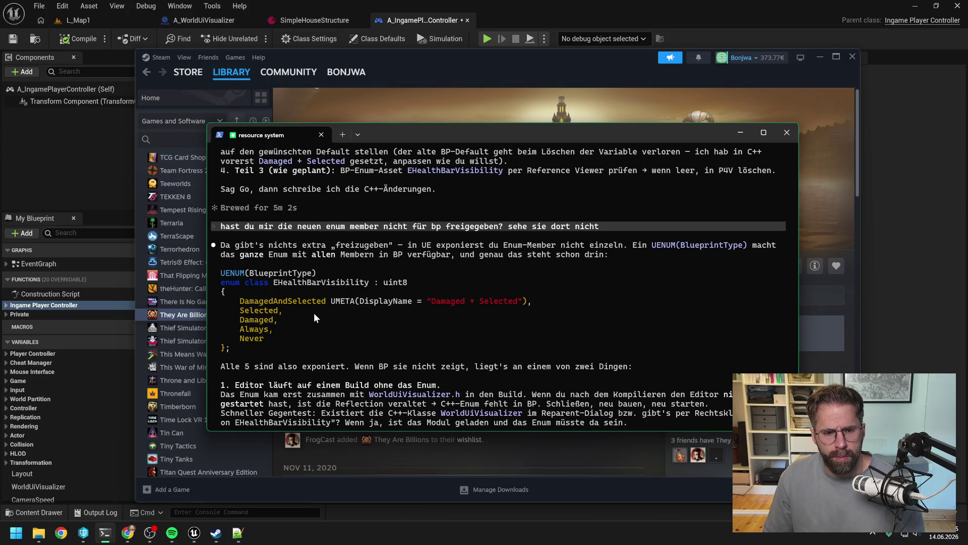
scroll(348, 317, "down", 1)
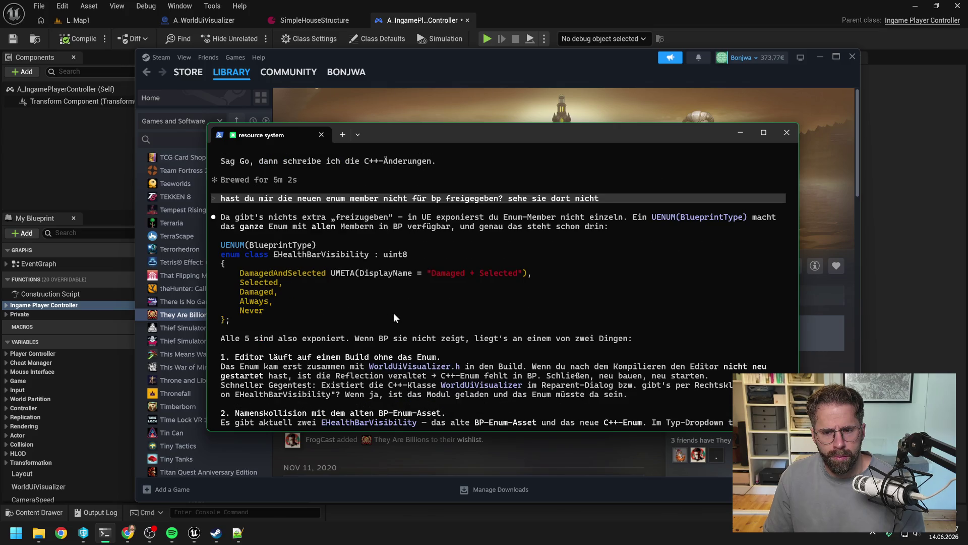
scroll(394, 316, "down", 2)
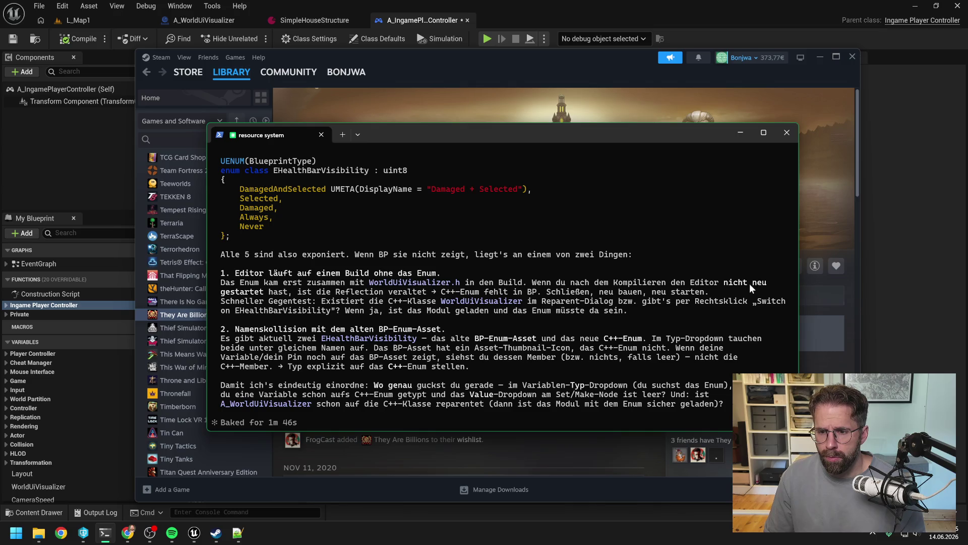
left_click(901, 303)
Place a test Switch on EHealthBarVisibility node, inspect its members, delete it, and consult Claude
right_click(445, 310)
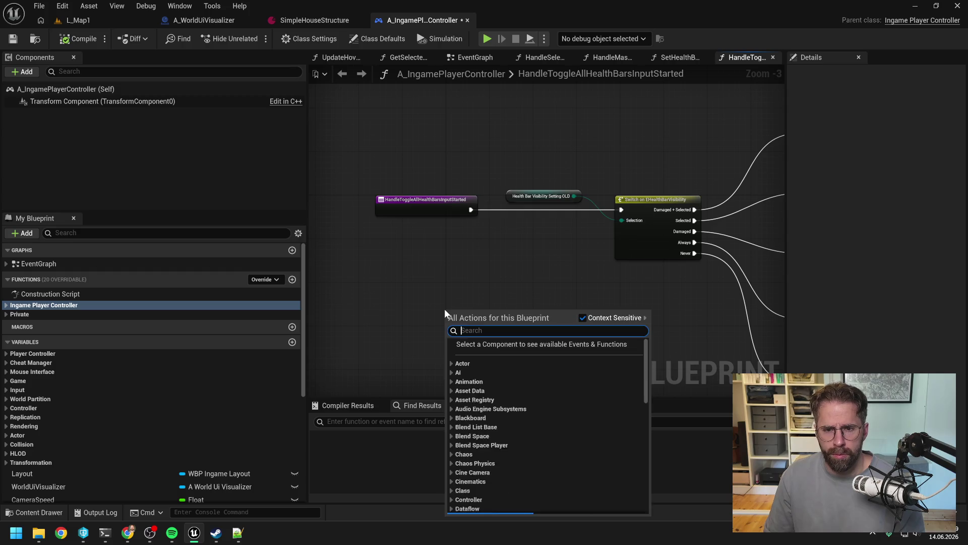
type("switch on heal")
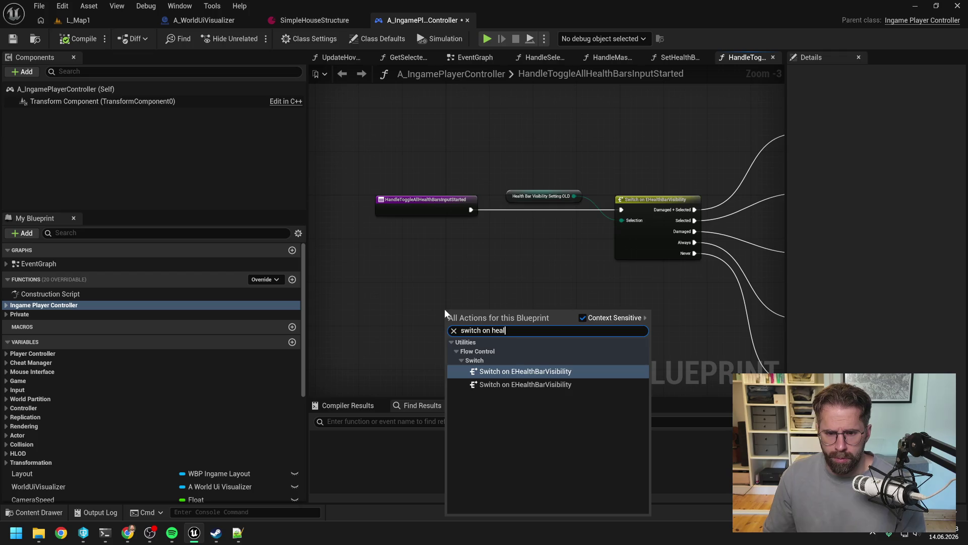
left_click(540, 371)
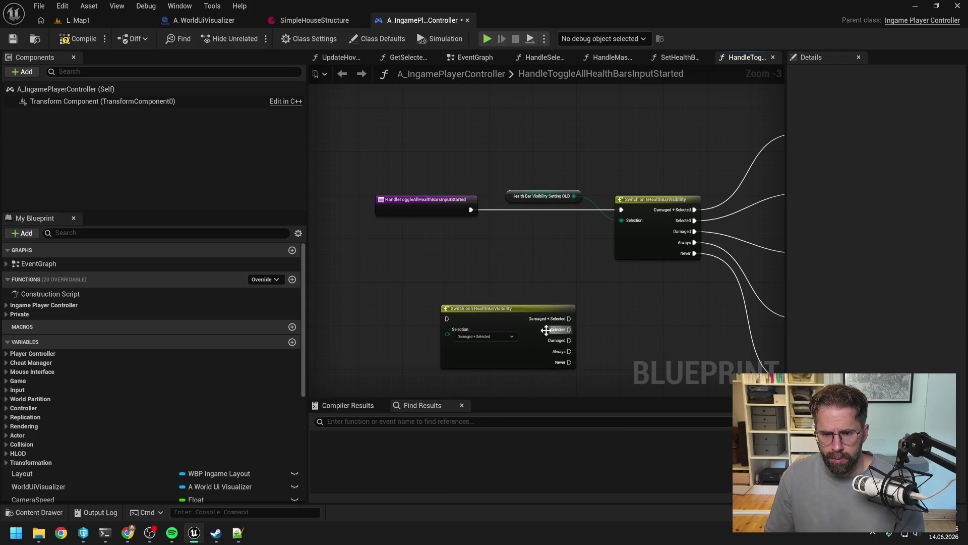
left_click(484, 336)
left_click(464, 267)
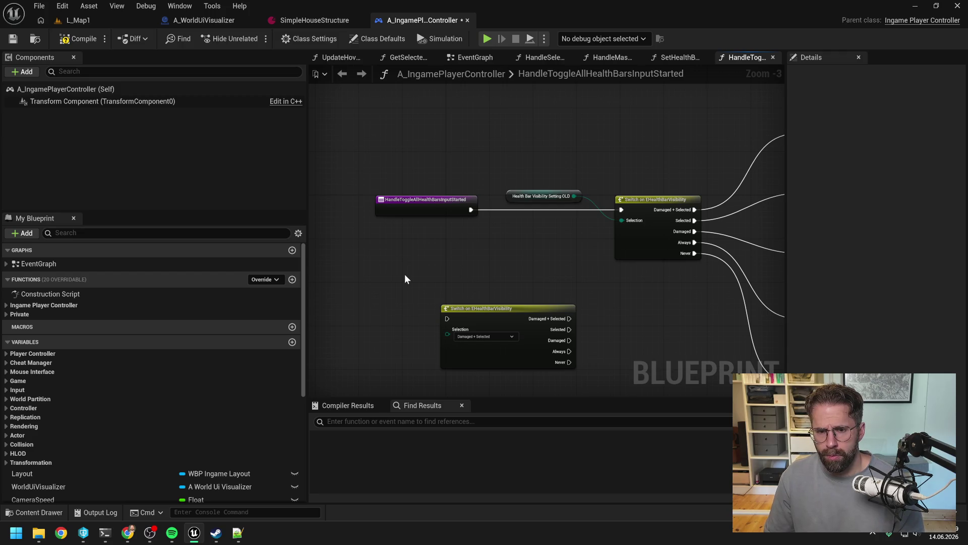
left_click_drag(397, 272, 530, 337)
key("Delete")
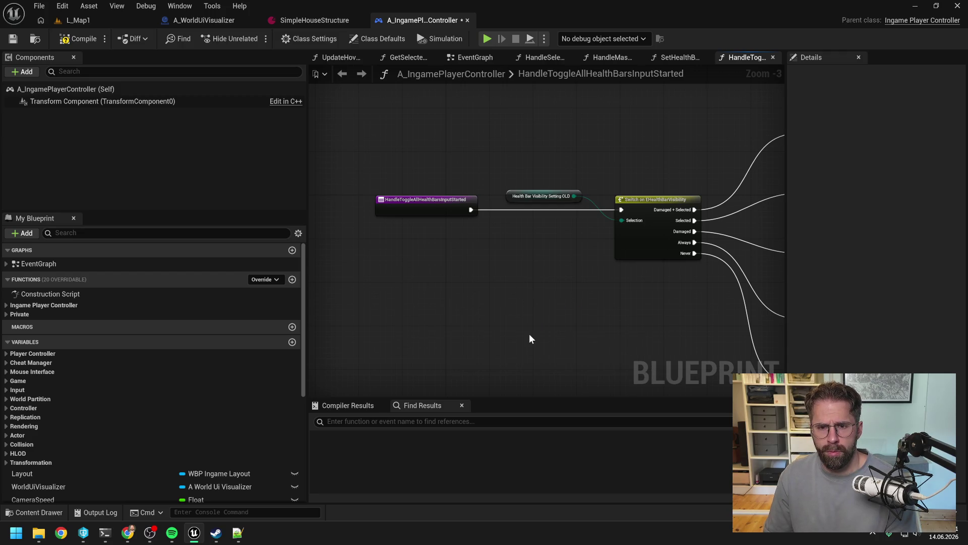
mouse_move(241, 536)
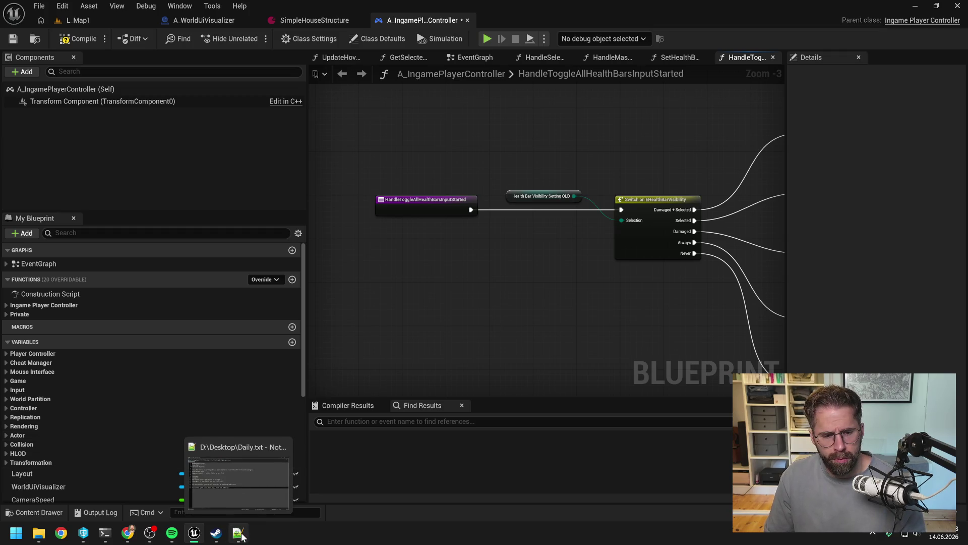
left_click(104, 533)
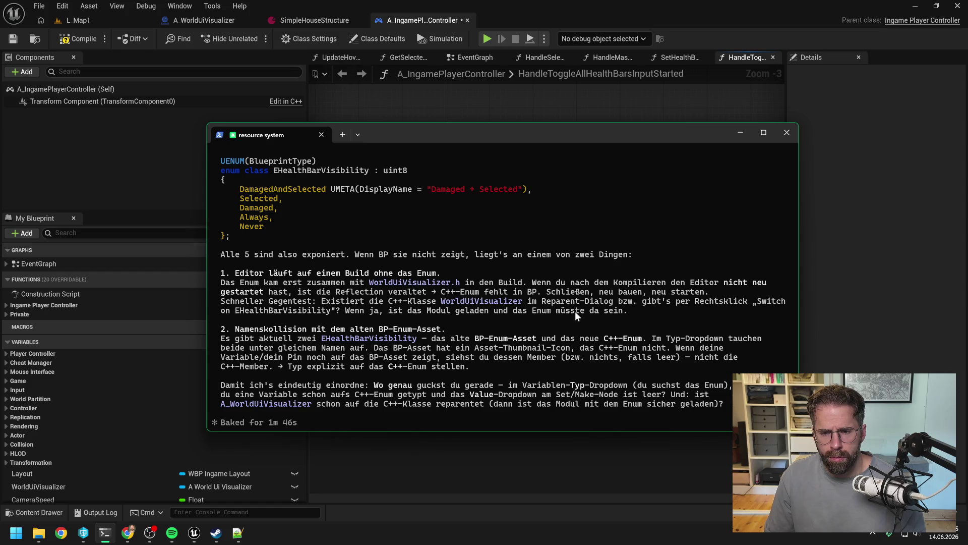
Add one Switch on EHealthBarVisibility node above the existing switch and one below it
left_click(521, 101)
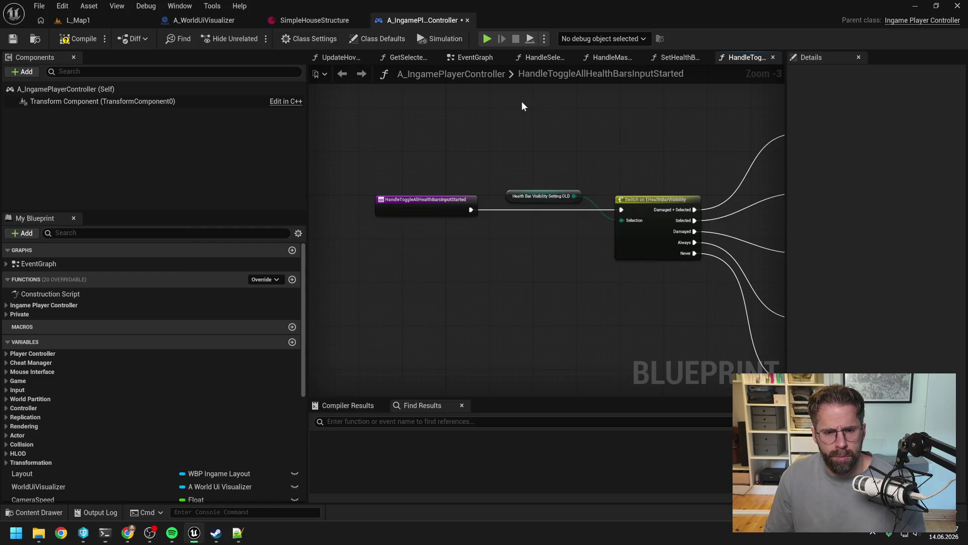
right_click(522, 100)
type("switch health")
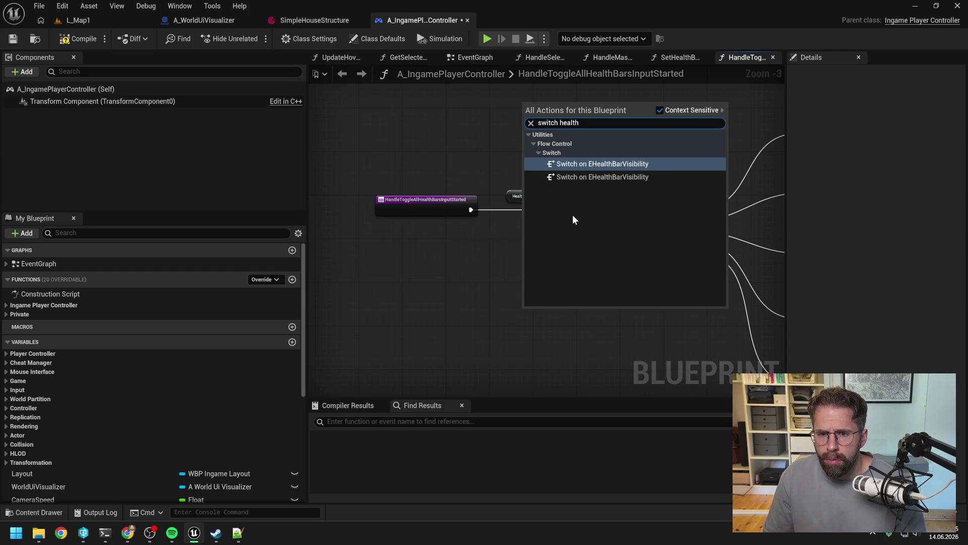
left_click(577, 177)
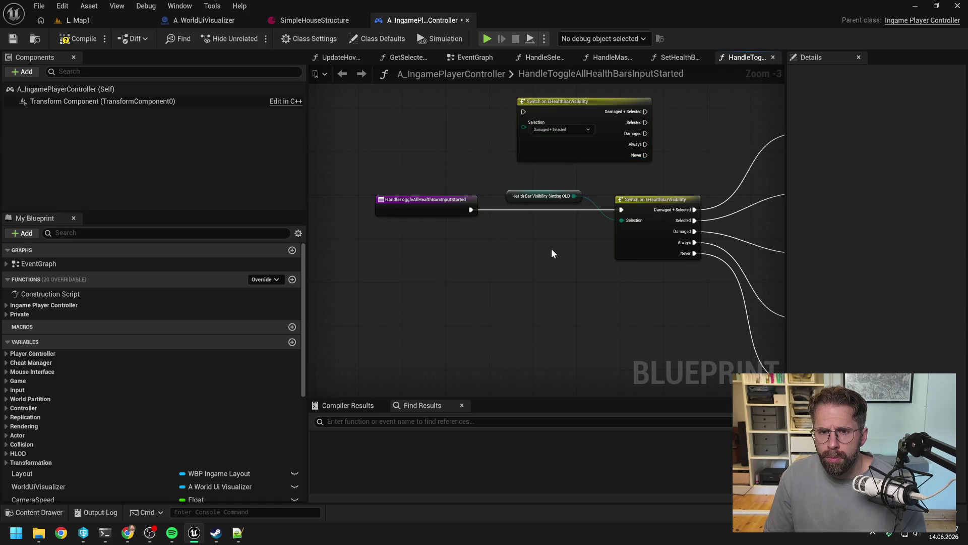
right_click(537, 274)
type("switch heal")
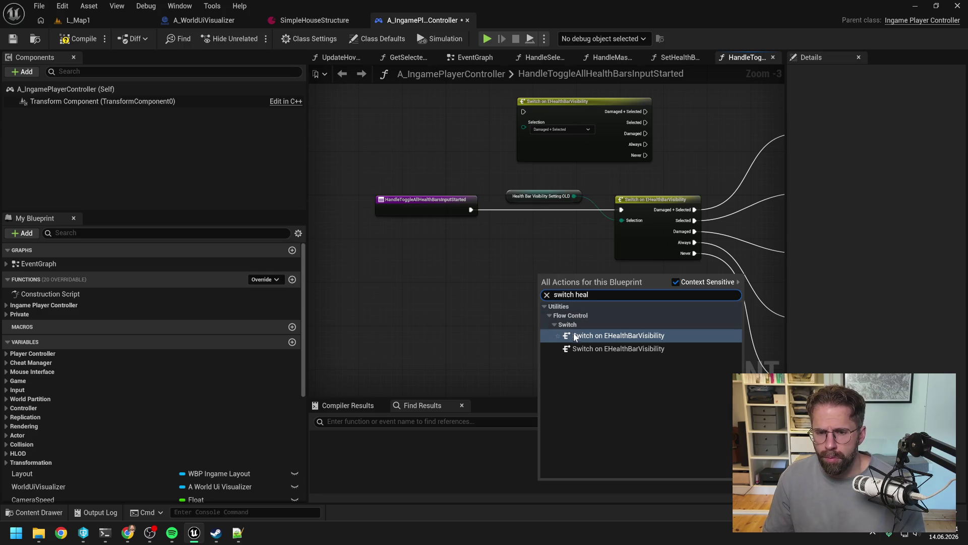
left_click(575, 337)
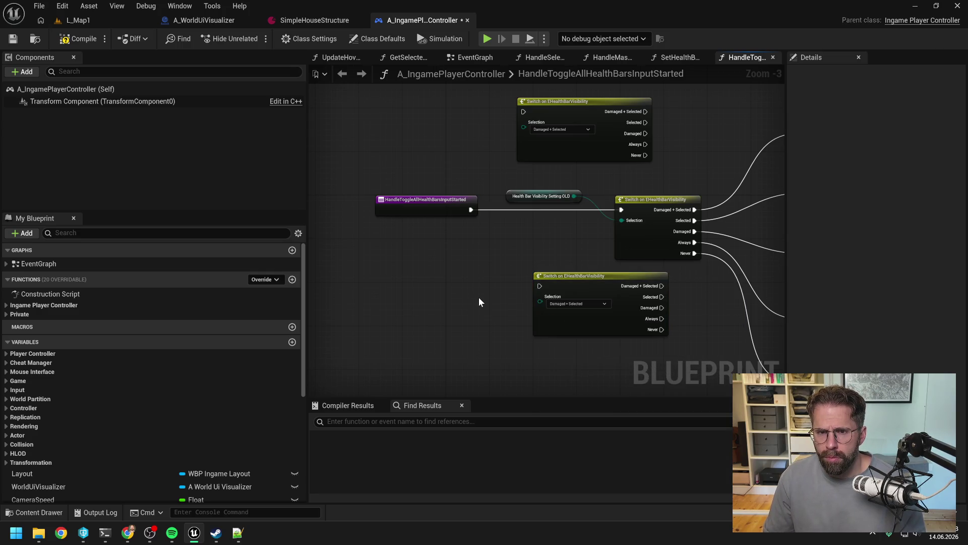
mouse_move(194, 533)
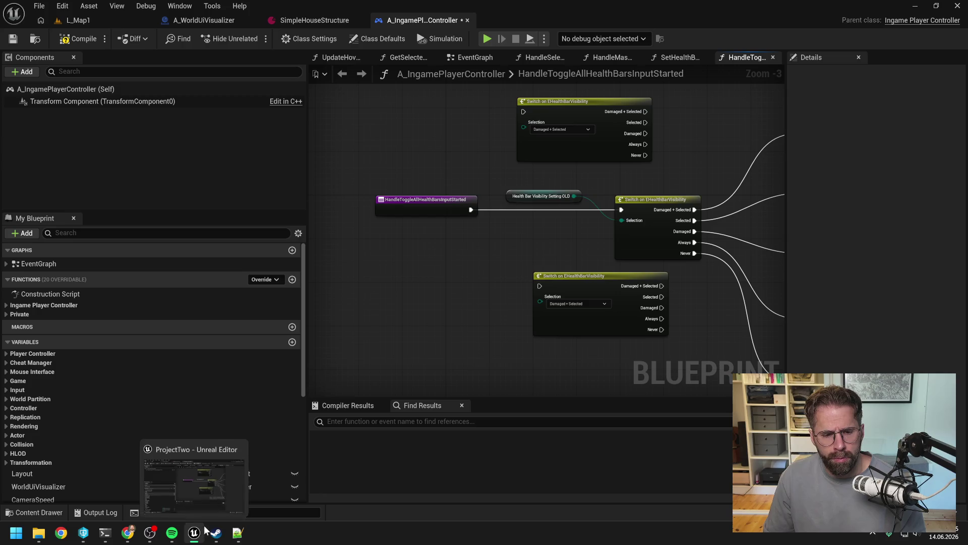
left_click(105, 532)
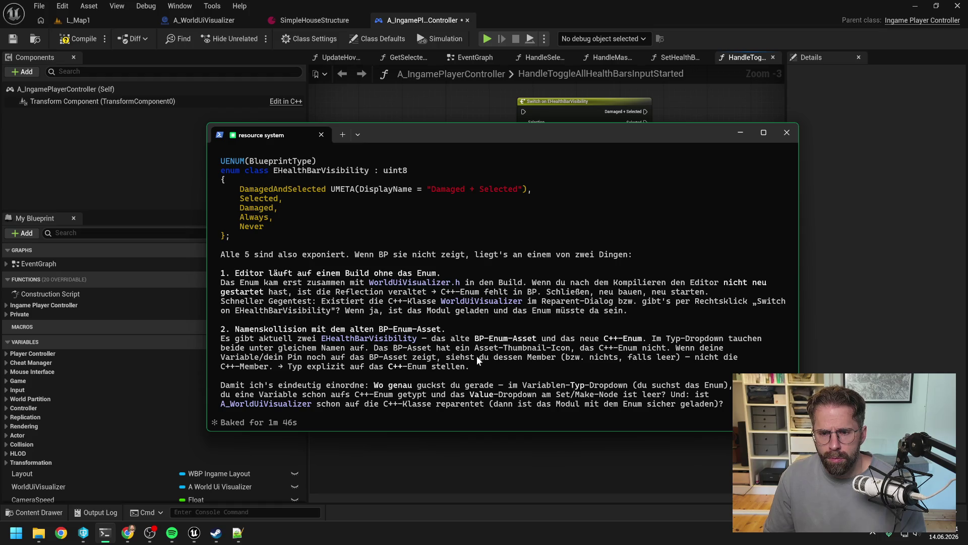
Drag the Claude Code terminal window lower so the Blueprint graph's top is uncovered
mouse_move(546, 135)
left_mouse_down()
mouse_move(553, 327)
mouse_move(528, 146)
left_mouse_up()
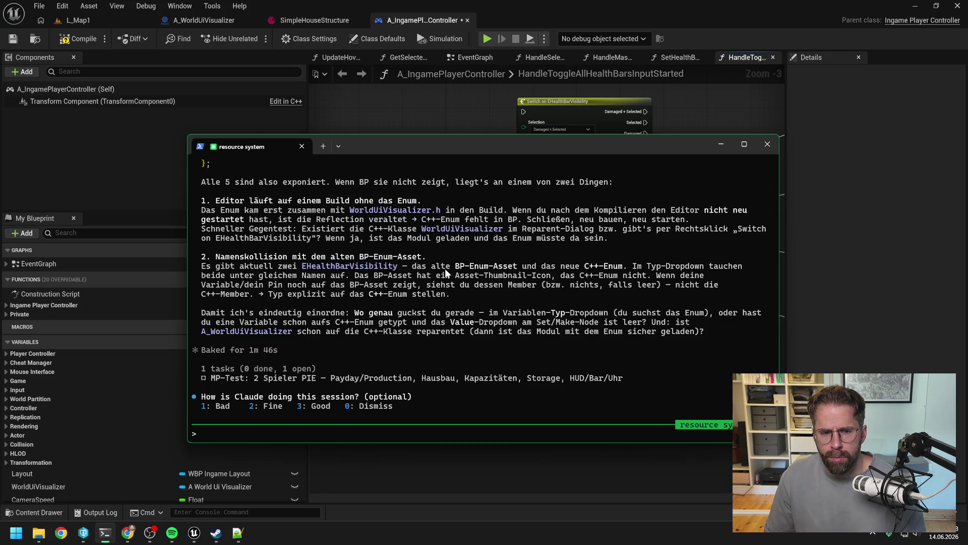
left_click(377, 107)
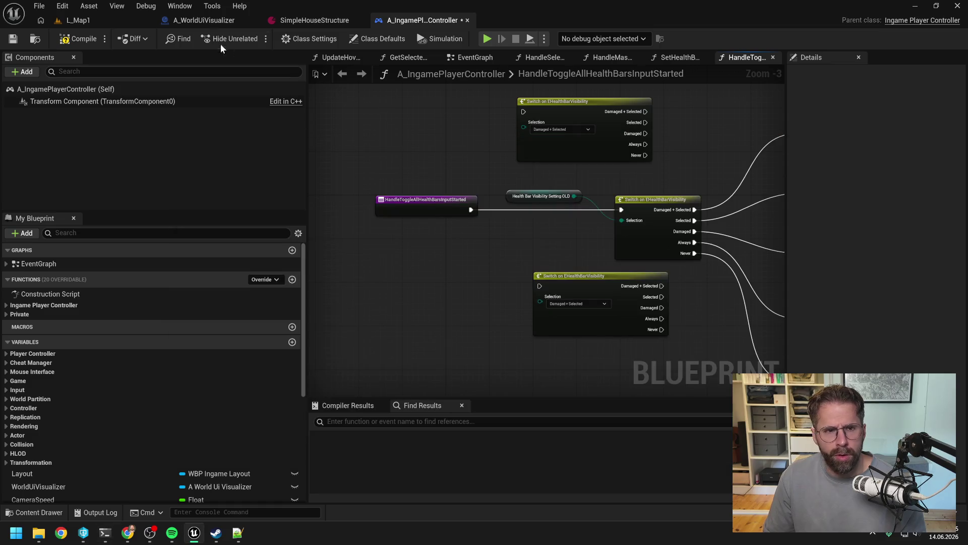
Inspect A_WorldUiVisualizer's variable categories, including inherited ones, and its Class Settings
left_click(201, 20)
scroll(132, 394, "down", 3)
scroll(162, 282, "up", 3)
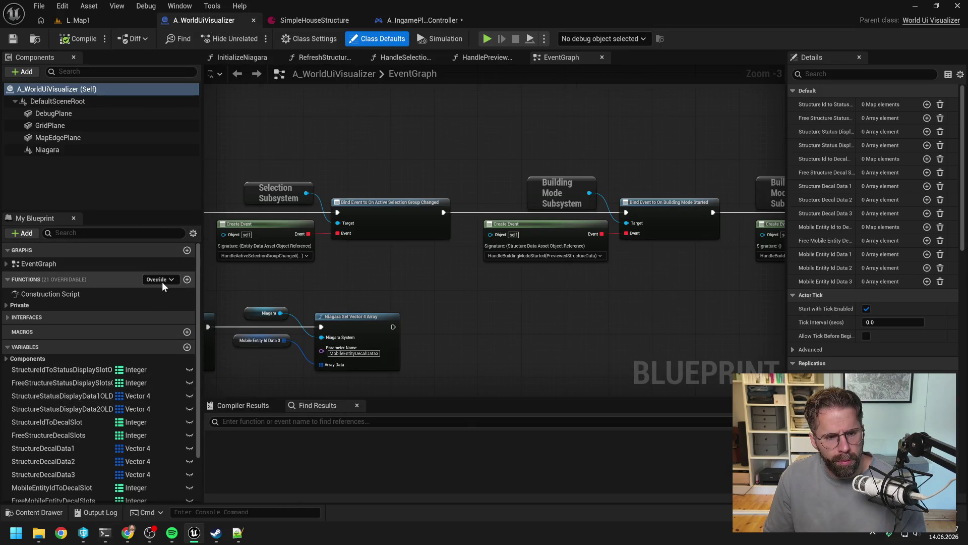
left_click(193, 233)
scroll(148, 379, "down", 3)
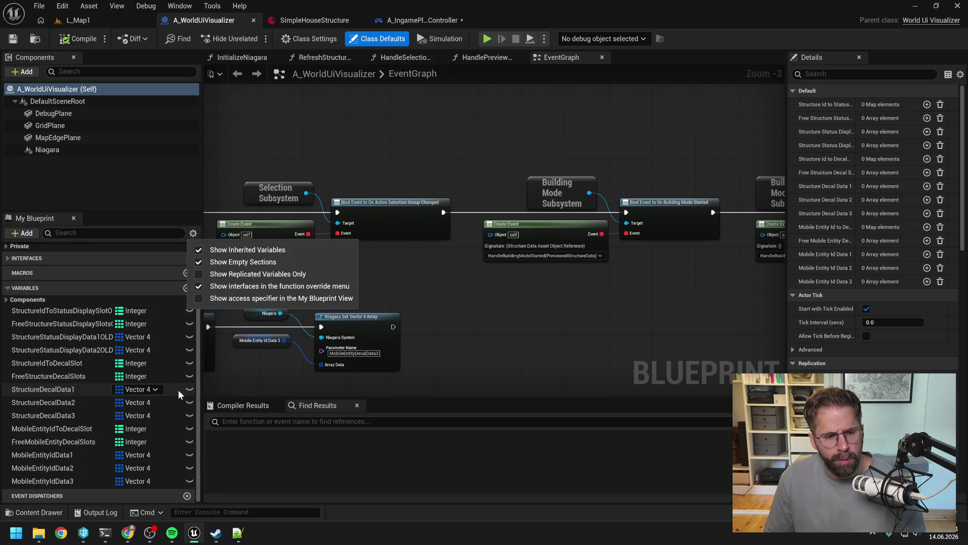
left_click(11, 299)
left_click(7, 300)
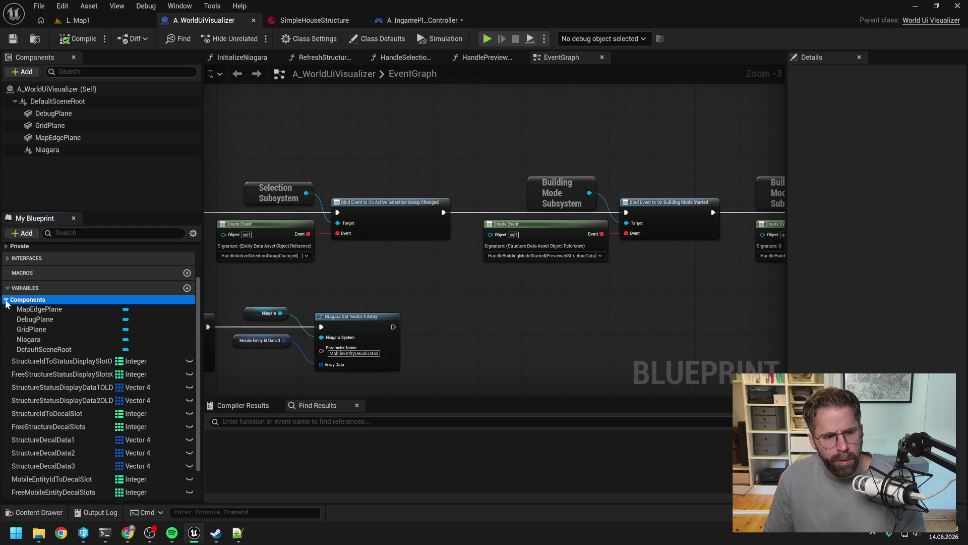
left_click(8, 301)
left_click(355, 125)
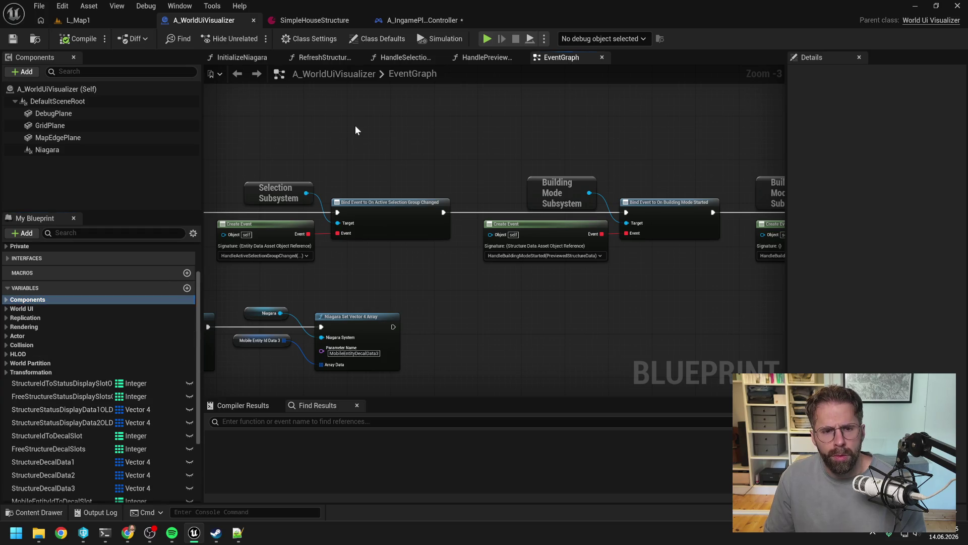
left_click(293, 40)
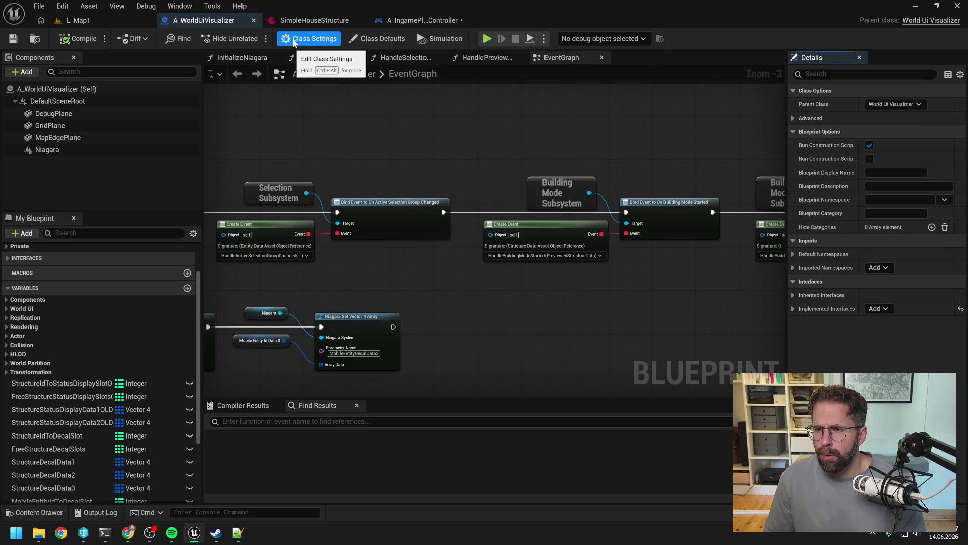
Back in A_IngamePlayerController, delete the lower and upper test Switch on EHealthBarVisibility nodes
left_click(421, 20)
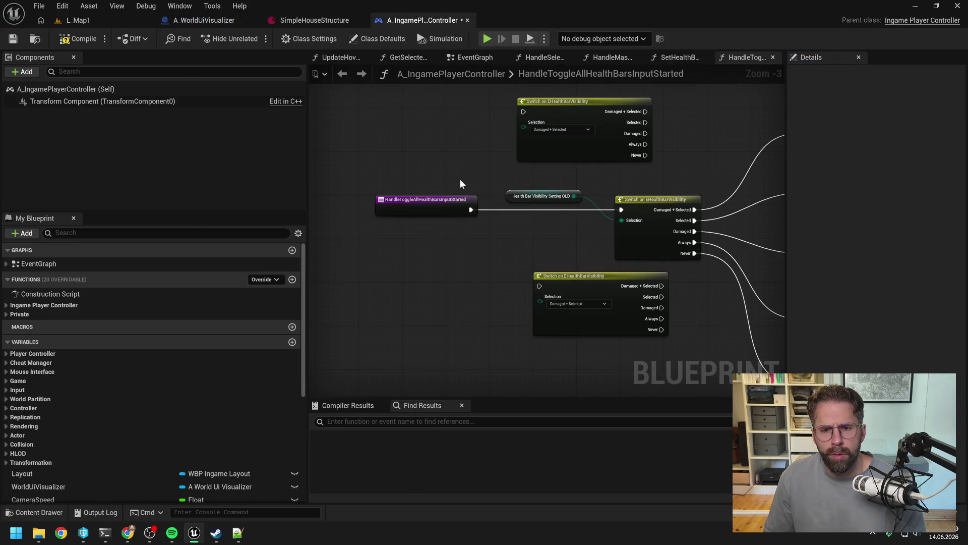
left_click_drag(465, 152, 352, 162)
scroll(358, 163, "down", 1)
scroll(413, 202, "up", 1)
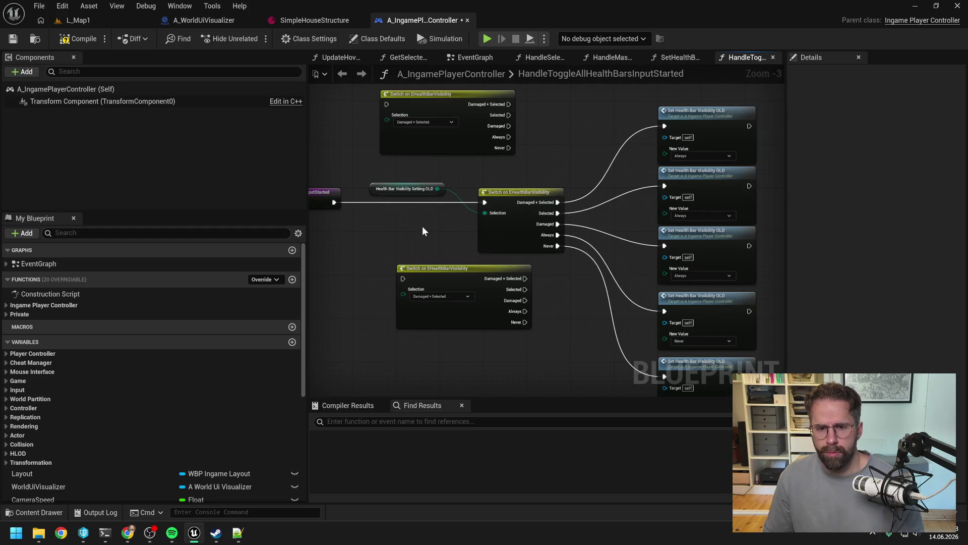
left_click_drag(368, 256, 423, 304)
key("Delete")
left_click_drag(362, 151, 435, 115)
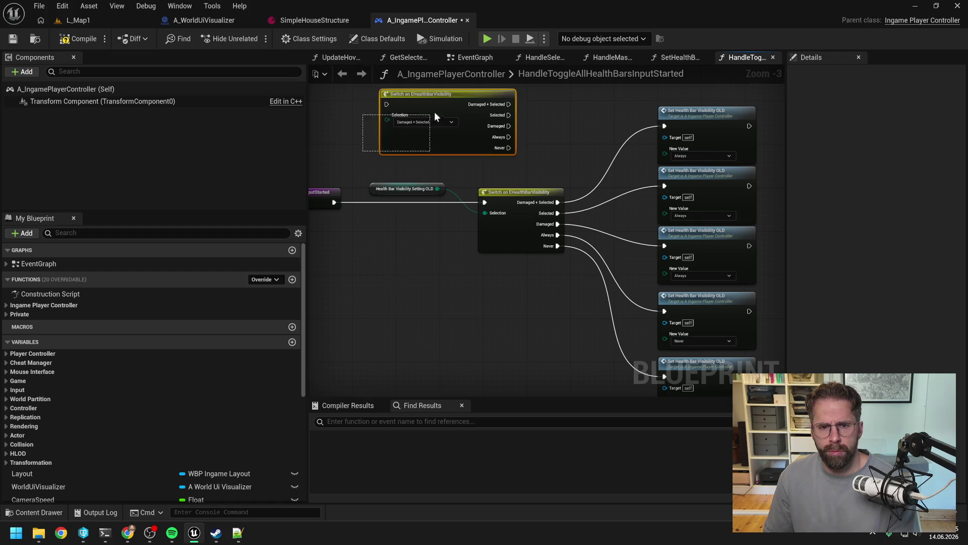
key("Delete")
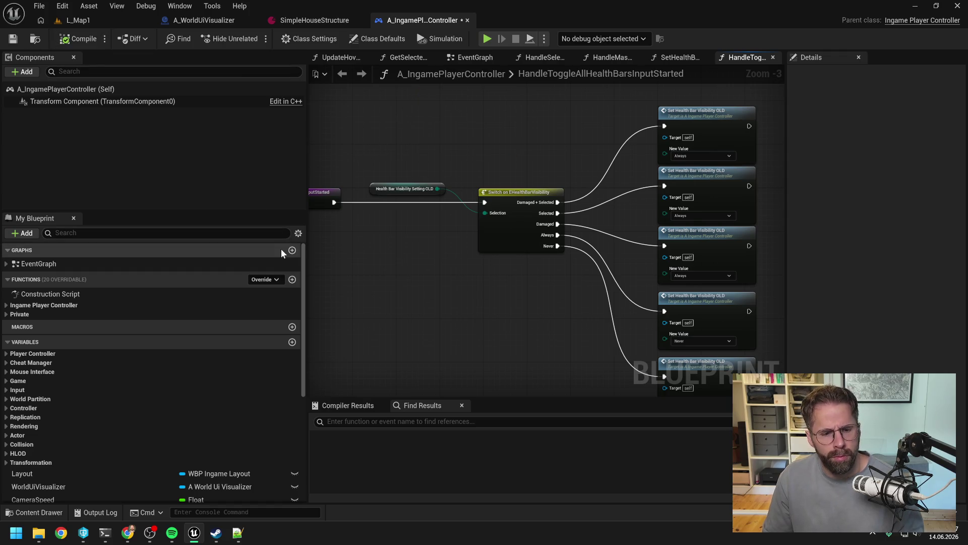
Rename the EHealthBarVisibility enum asset to EHealthBarVisibilityOLD and check it out
left_click_drag(430, 286, 459, 282)
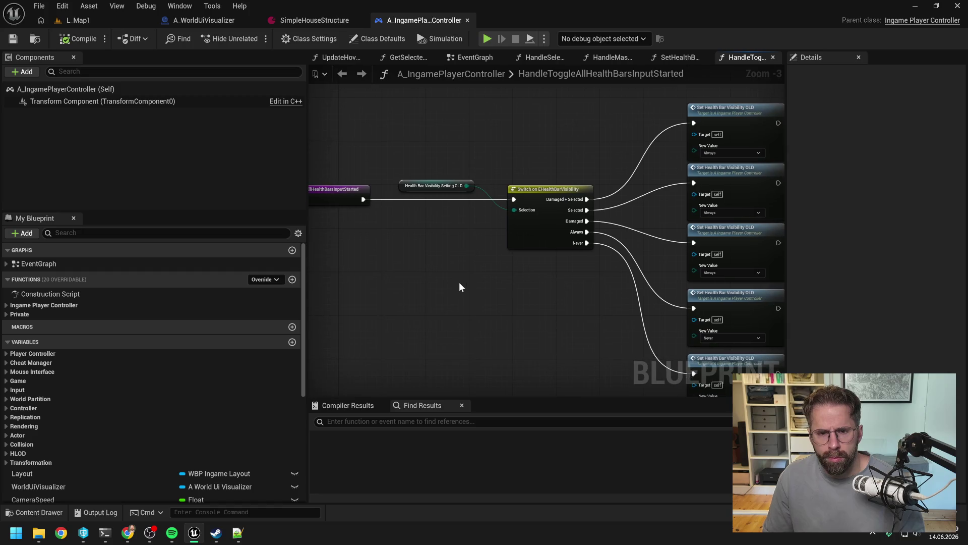
key("ctrl+space")
type("healthbar")
left_click(242, 309)
key("F2")
key("End")
type("O")
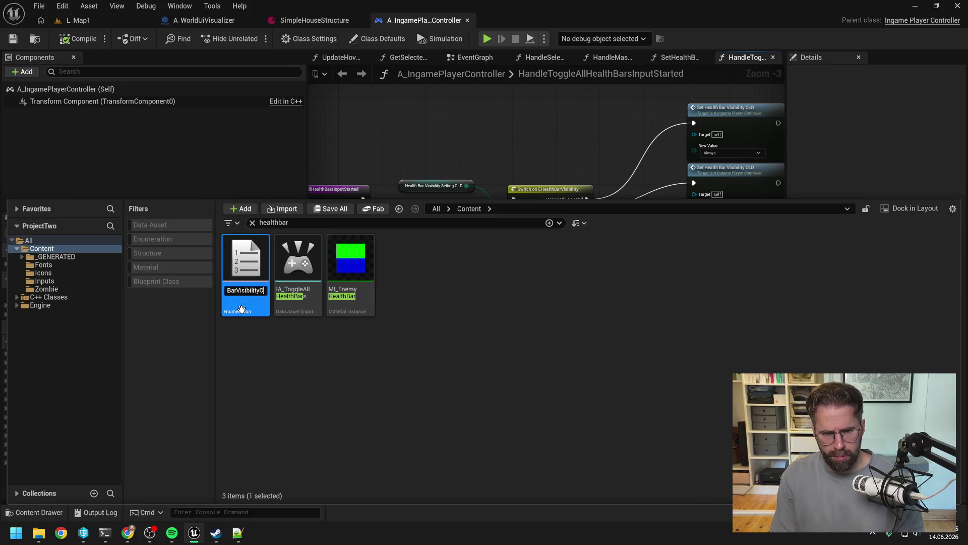
type("LD")
key("Return")
left_click(534, 383)
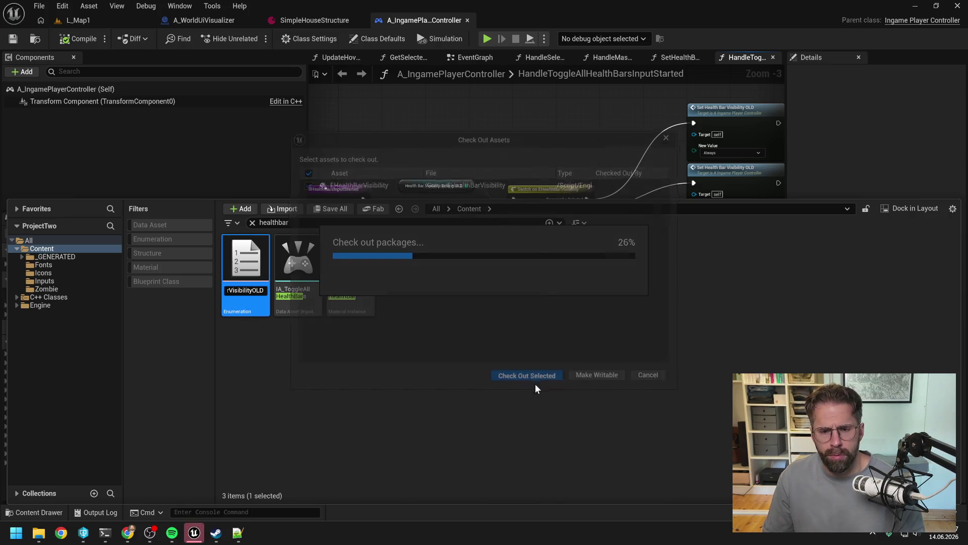
Fix up redirectors in the Content folder, deleting the unreferenced ones
right_click(45, 248)
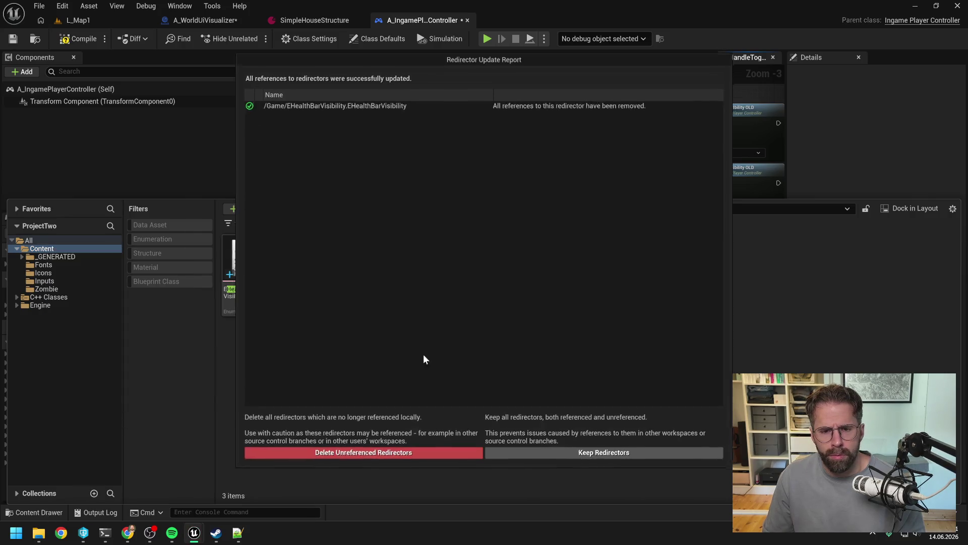
left_click(443, 455)
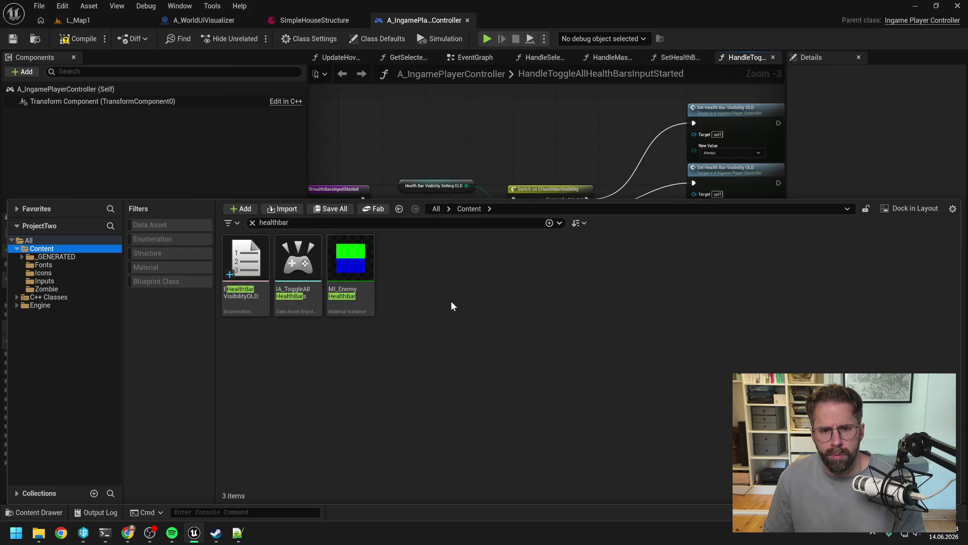
left_click(487, 138)
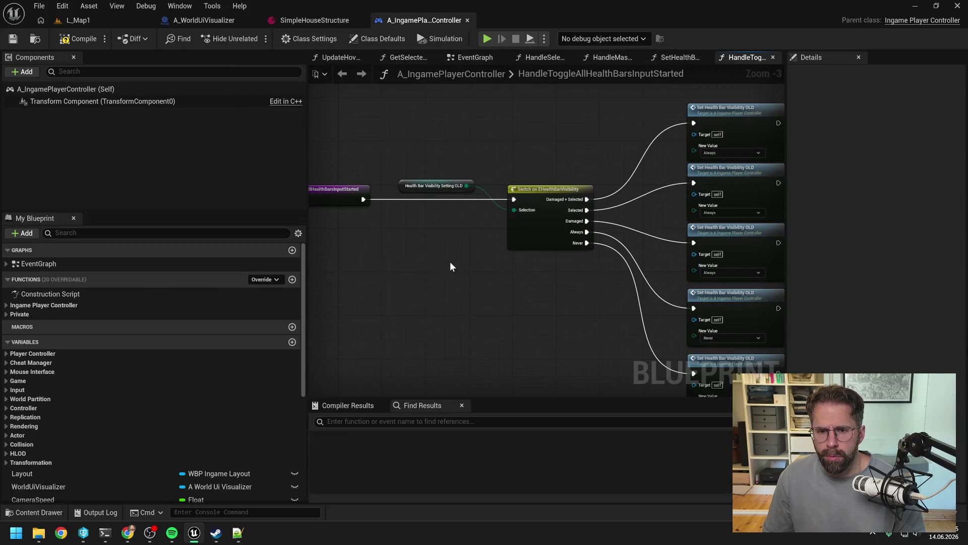
right_click(429, 290)
type("swit")
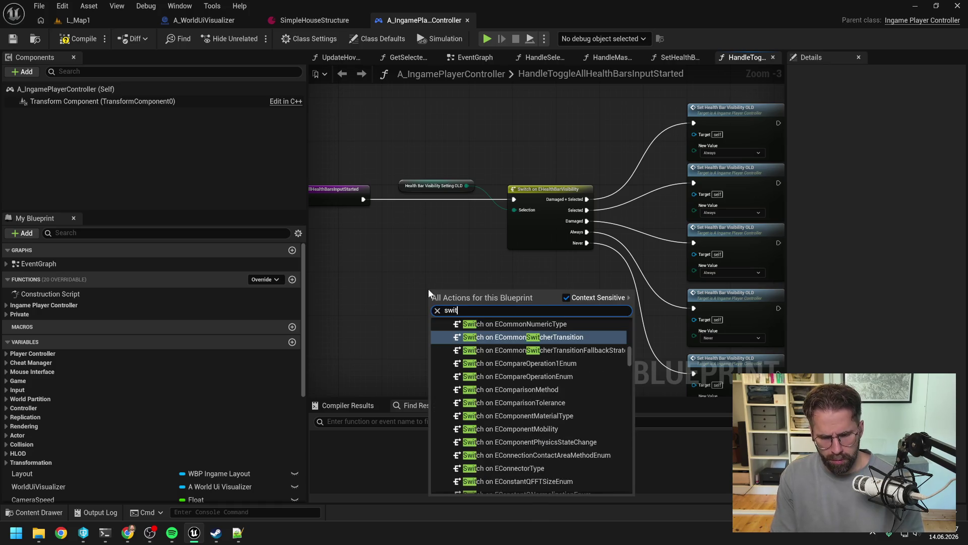
type("ch health")
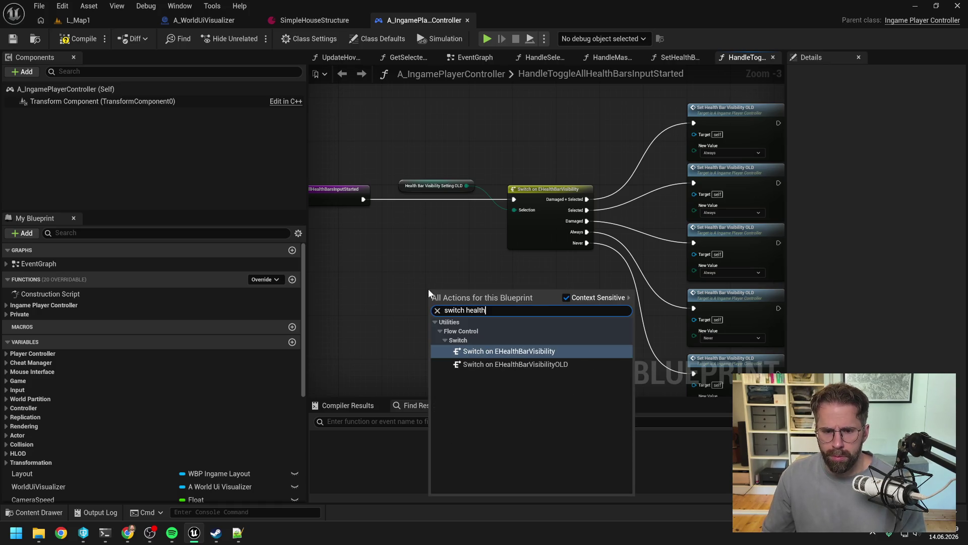
key("Escape")
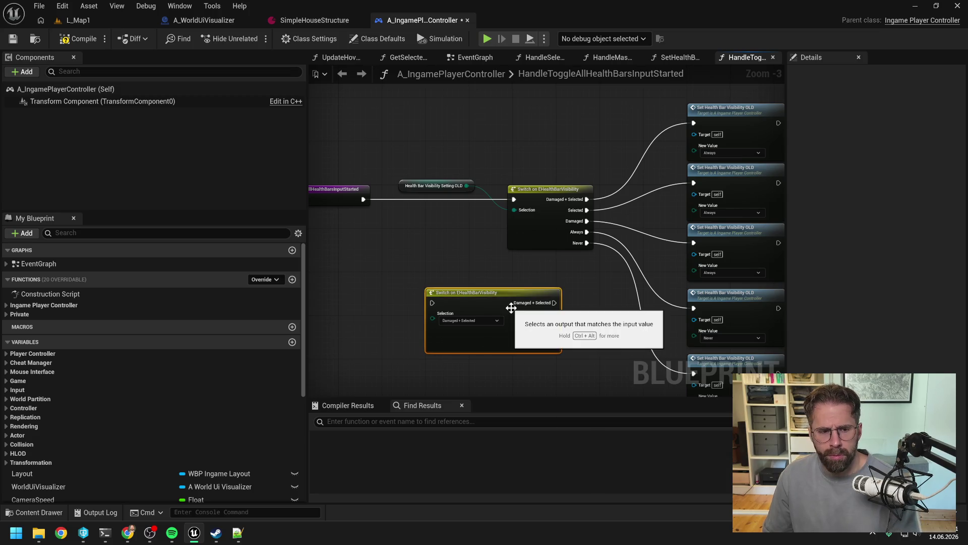
key("Delete")
scroll(250, 369, "down", 5)
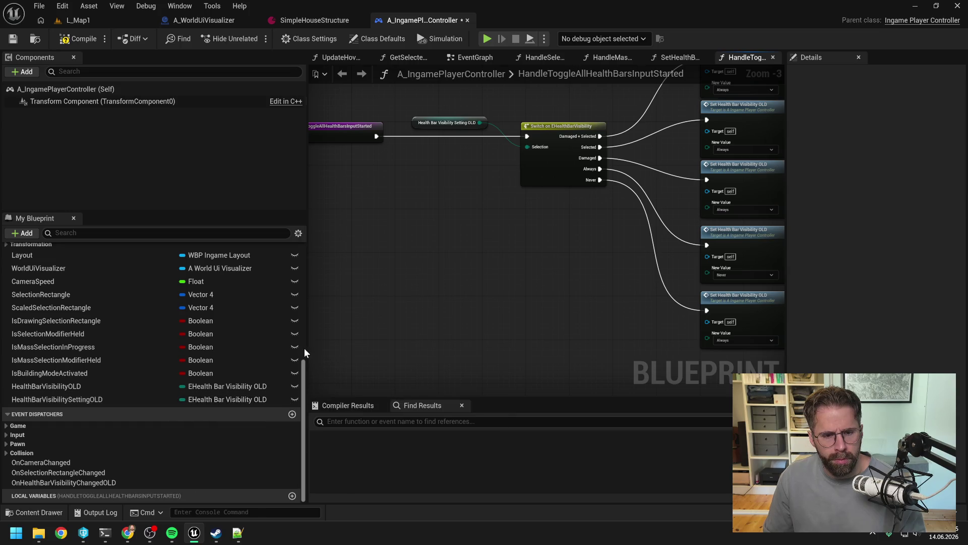
left_click_drag(307, 347, 321, 347)
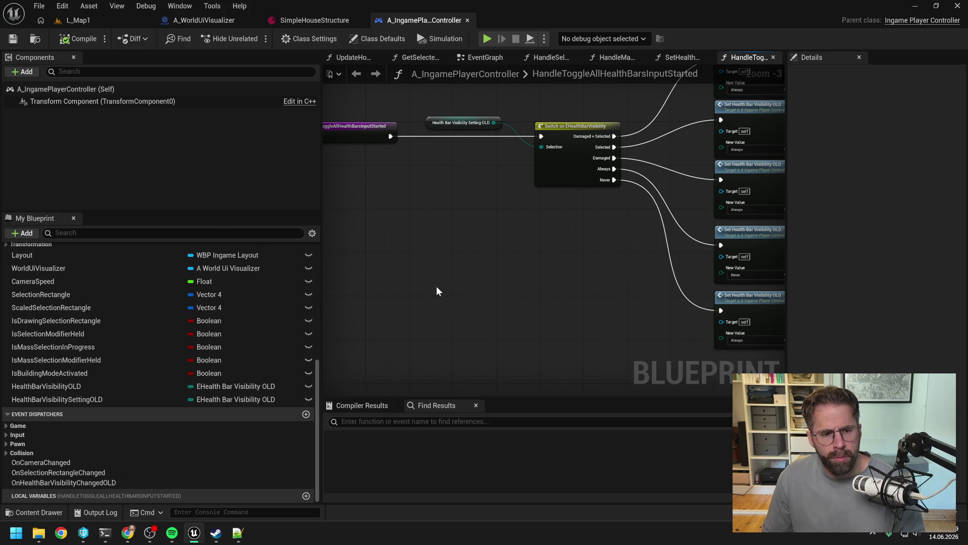
left_click_drag(468, 232, 455, 272)
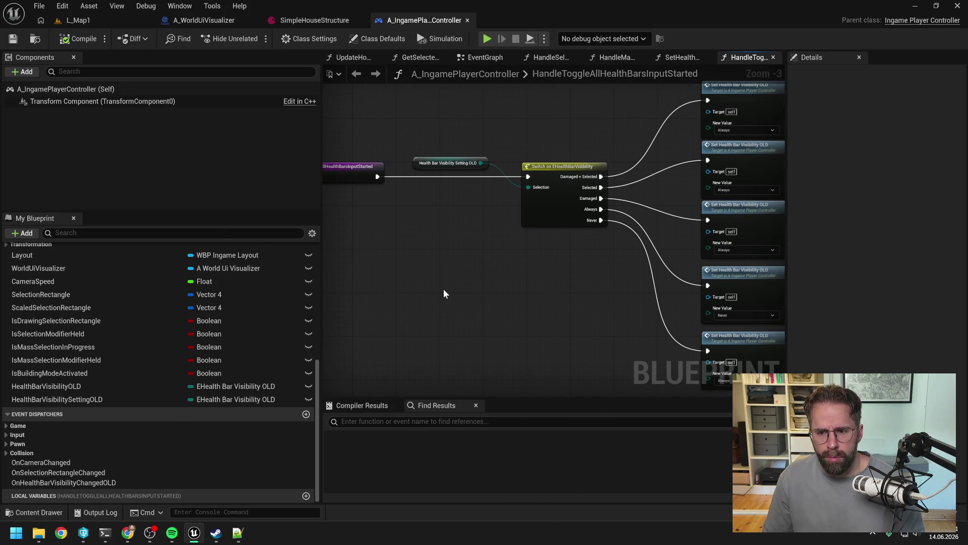
left_click(105, 532)
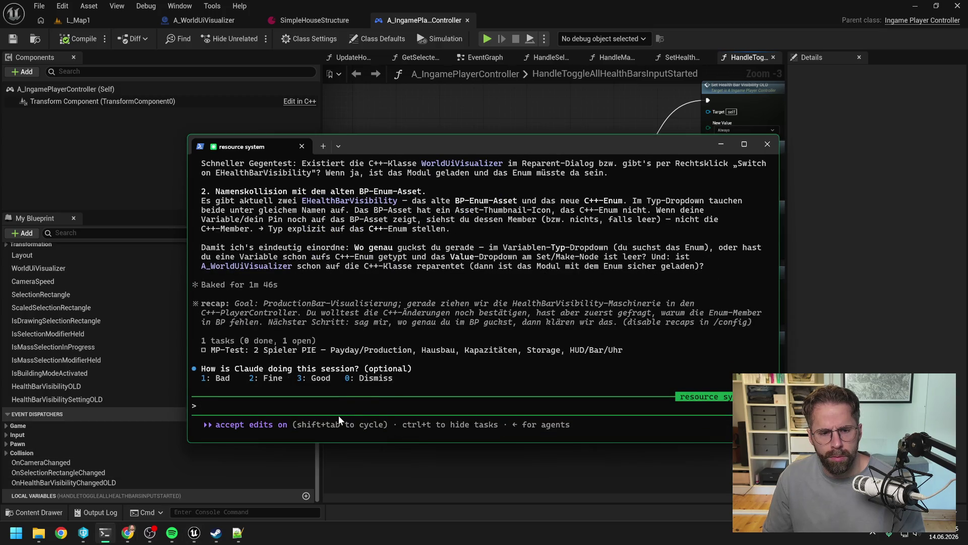
Rate the session Fine and ask Claude, in German, about getting HealthBarVisibility and HealthBarVisibilitySetting in the PC
key("2")
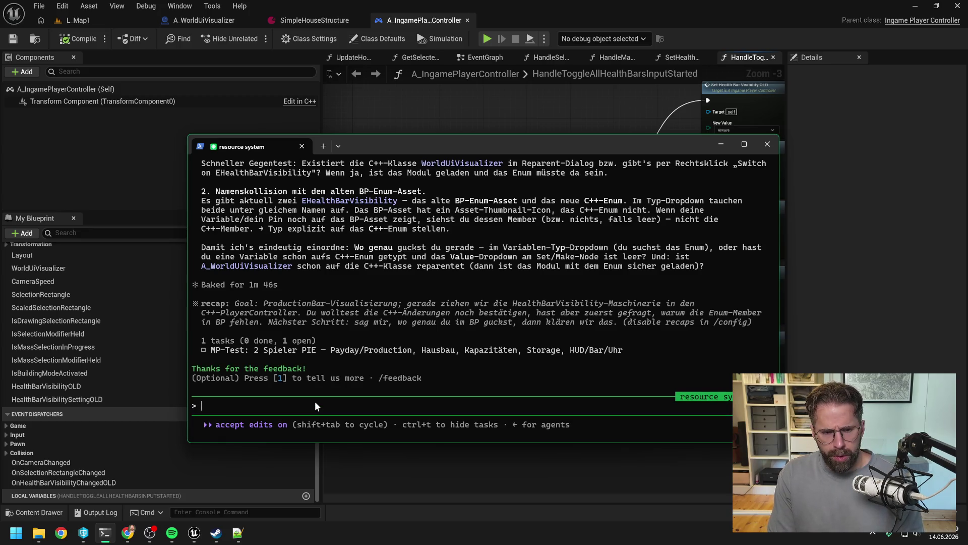
type("Ich glaube ")
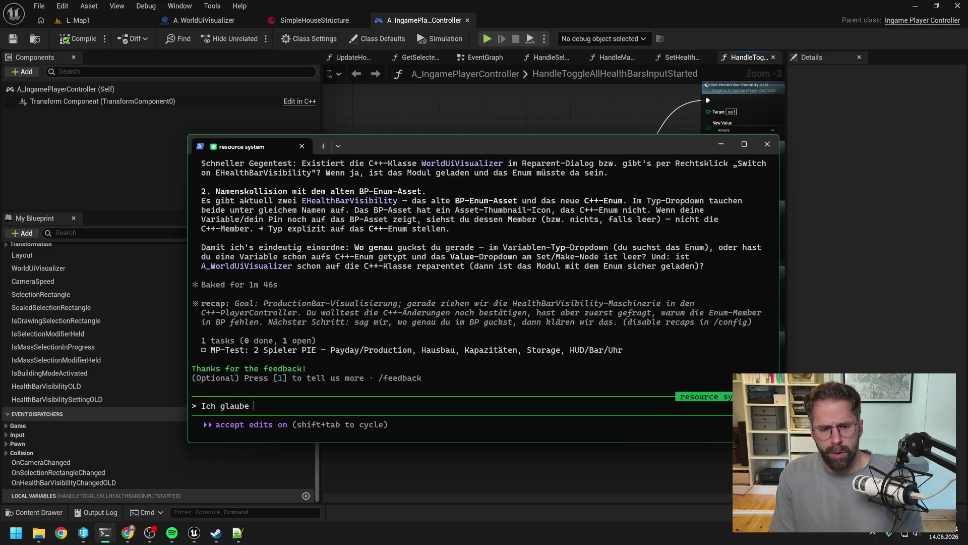
type("wir verstehen ")
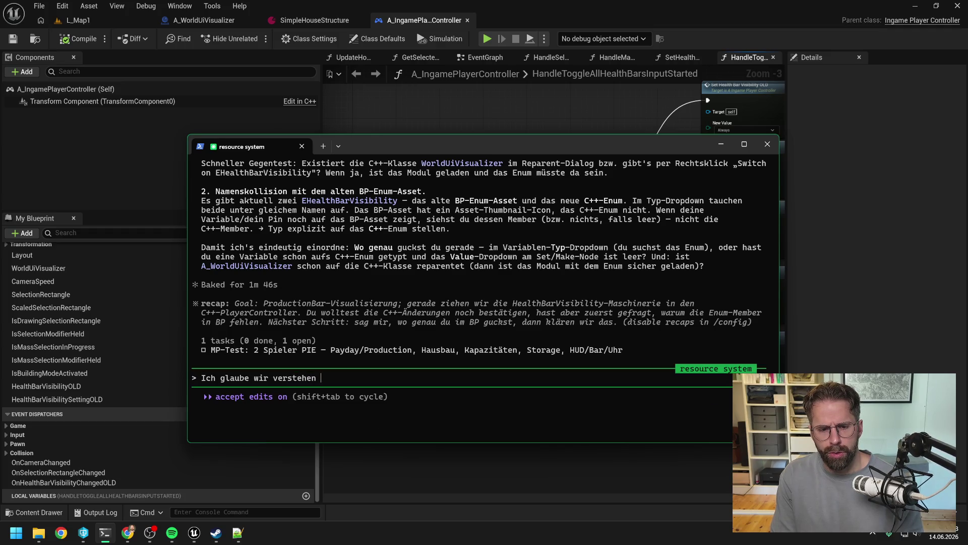
type("uns falsch, i")
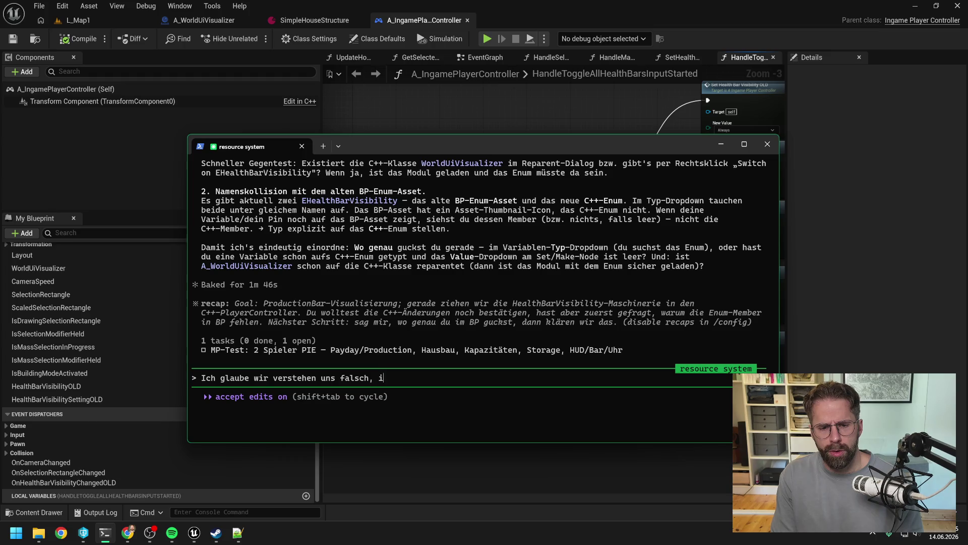
type("ch möchte im PC")
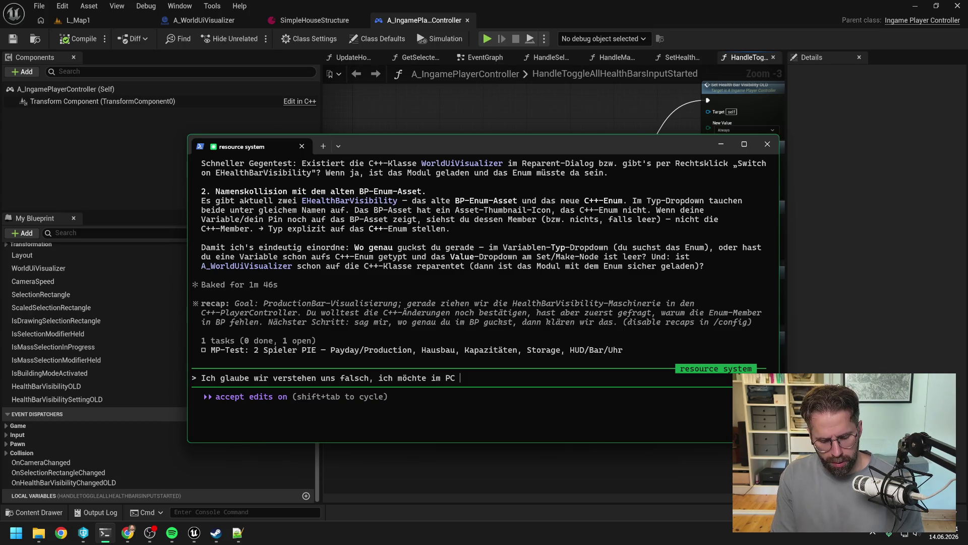
type(" das aktuelle ")
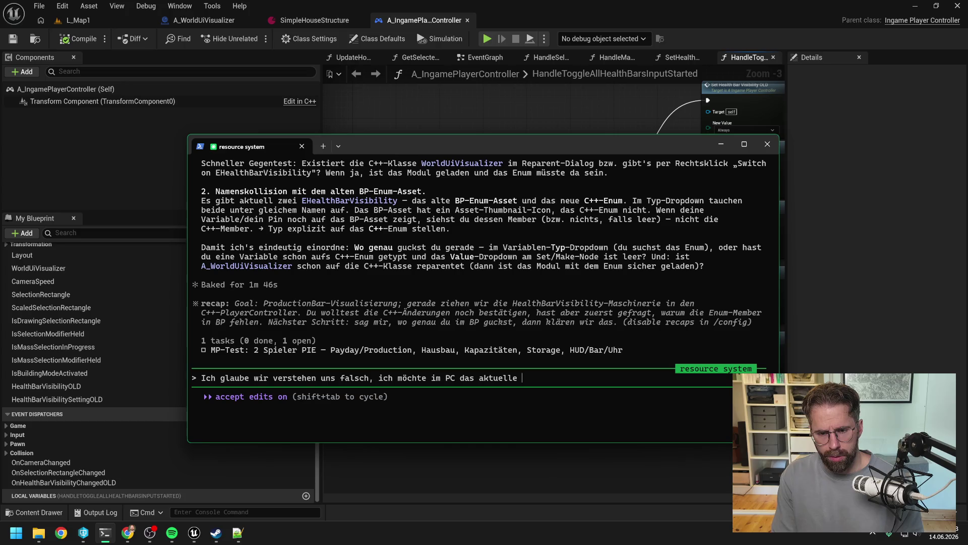
type("V")
key("alt+Tab")
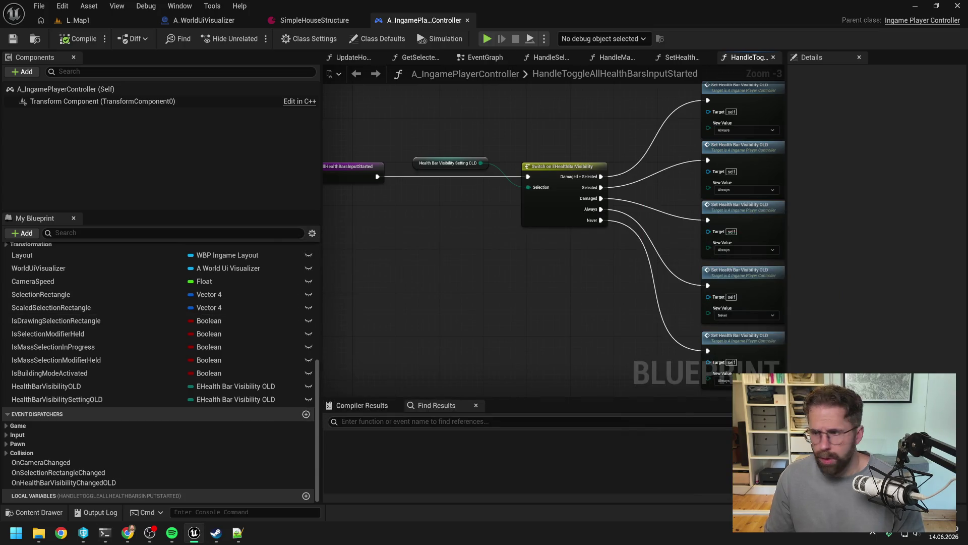
key("alt+Tab")
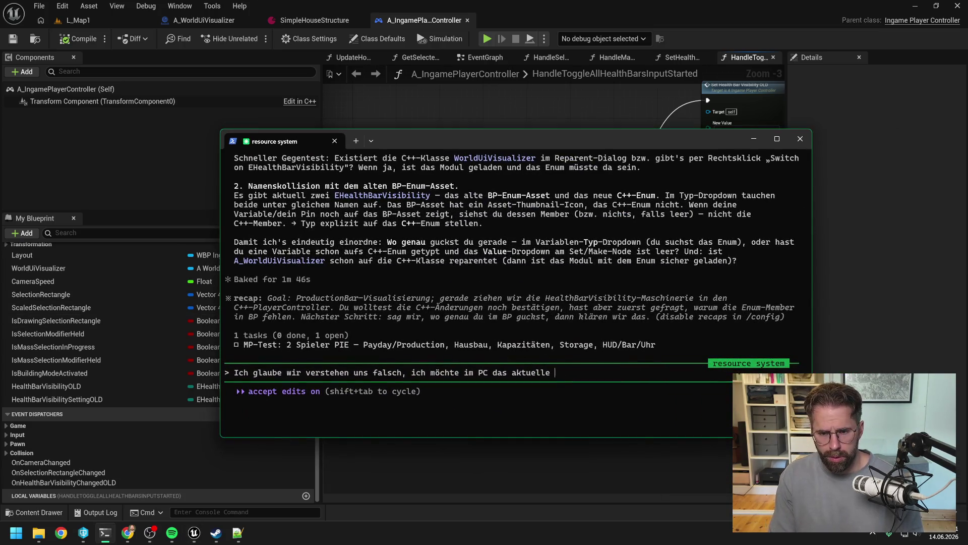
type("He")
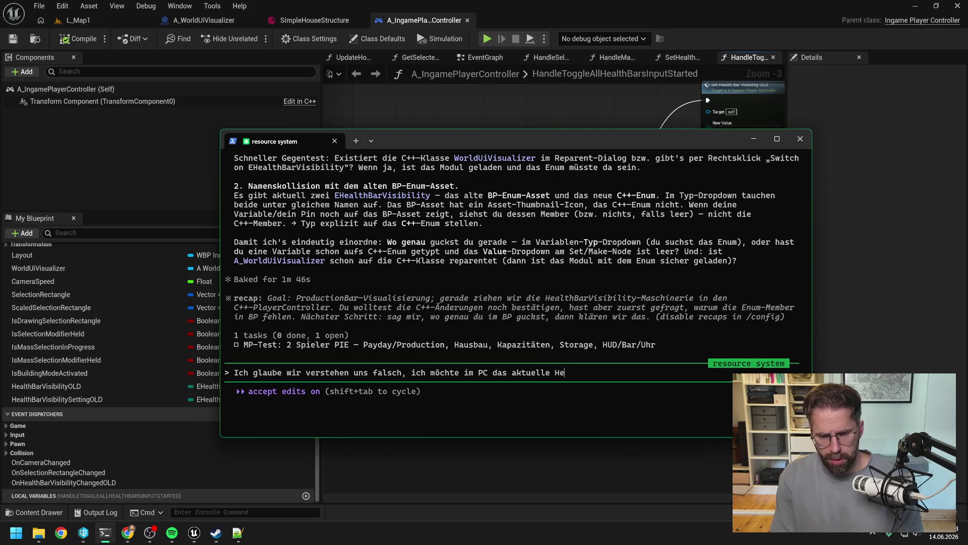
type("althBarVisibility")
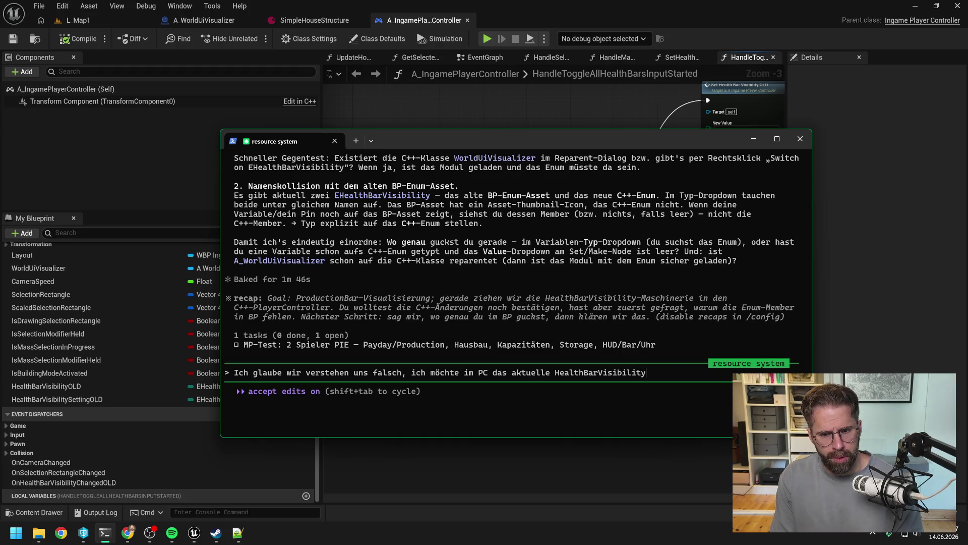
type(" und He")
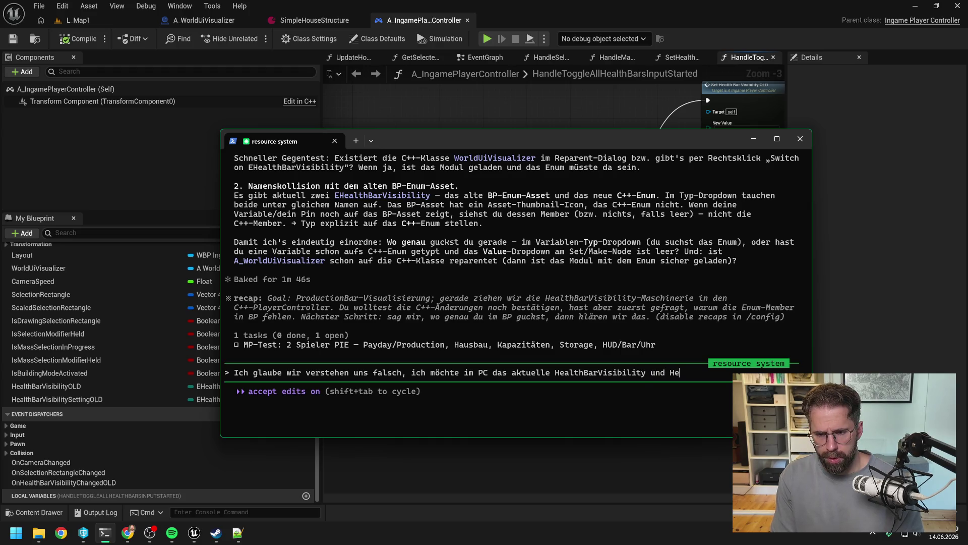
type("althBarVisibi")
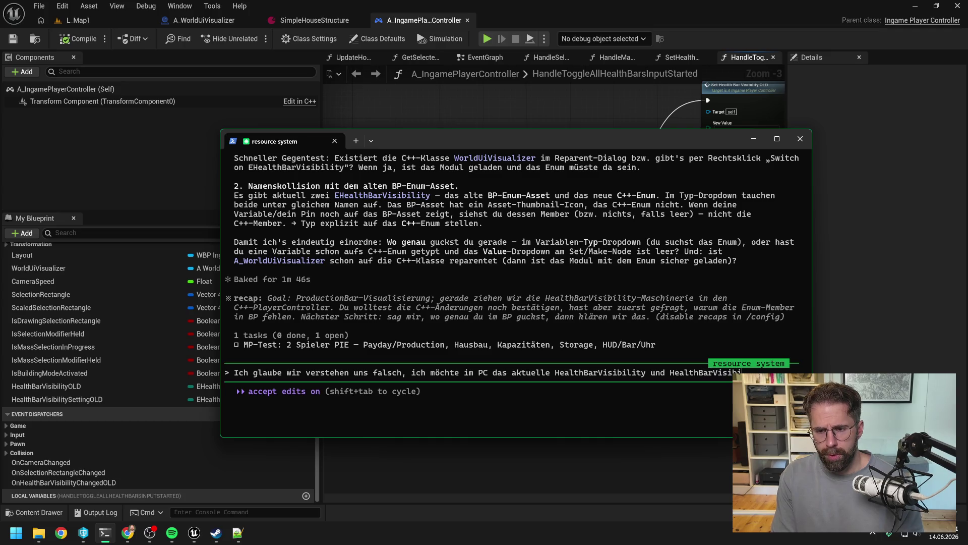
type("litySetting ")
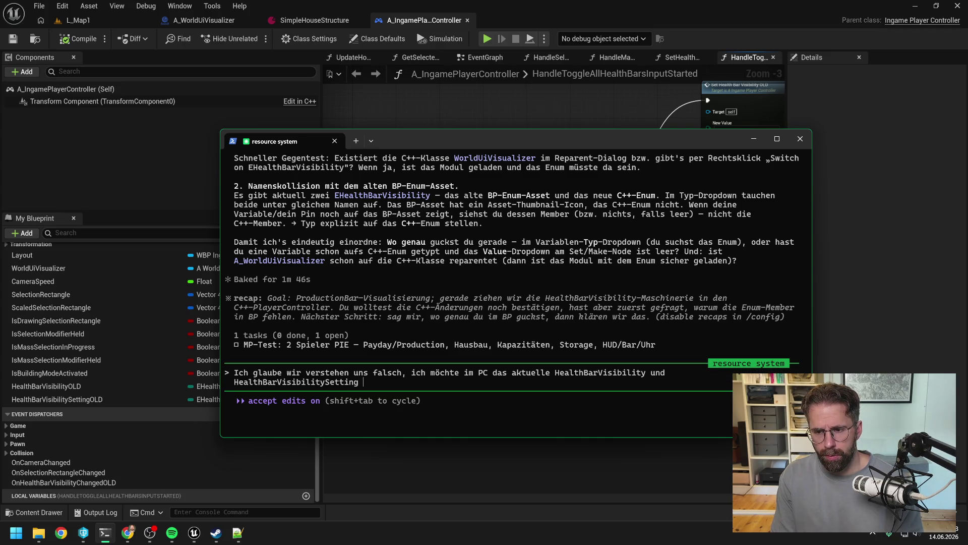
type("getten")
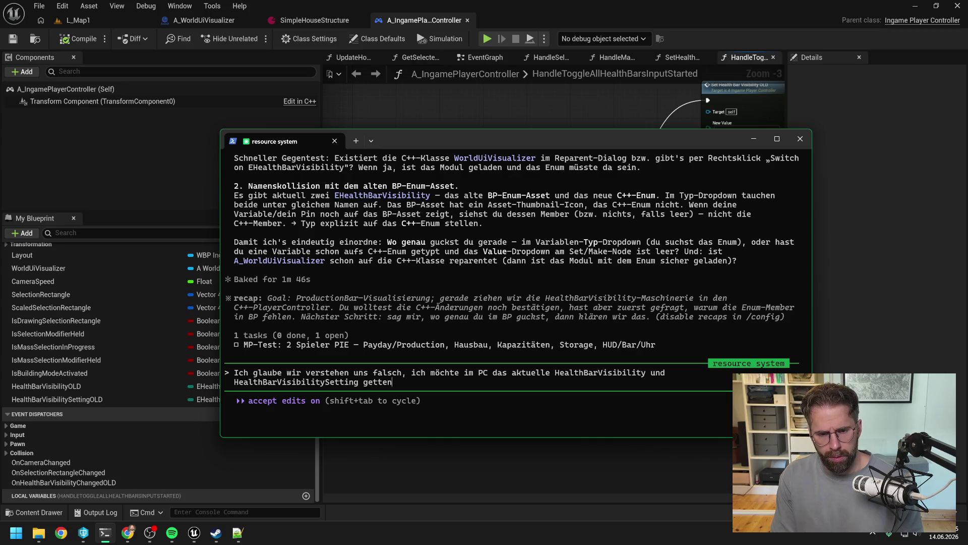
type(", also au")
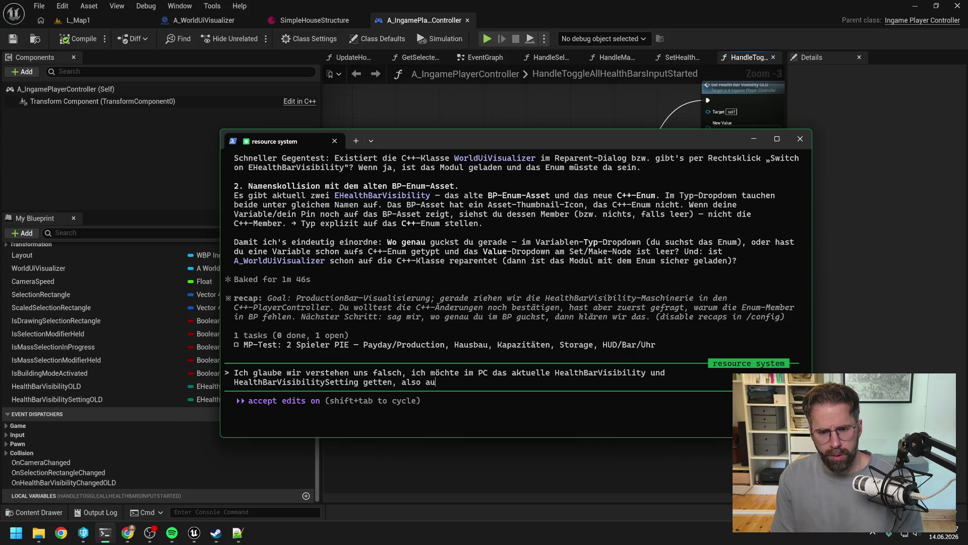
type("slesen. Hatt")
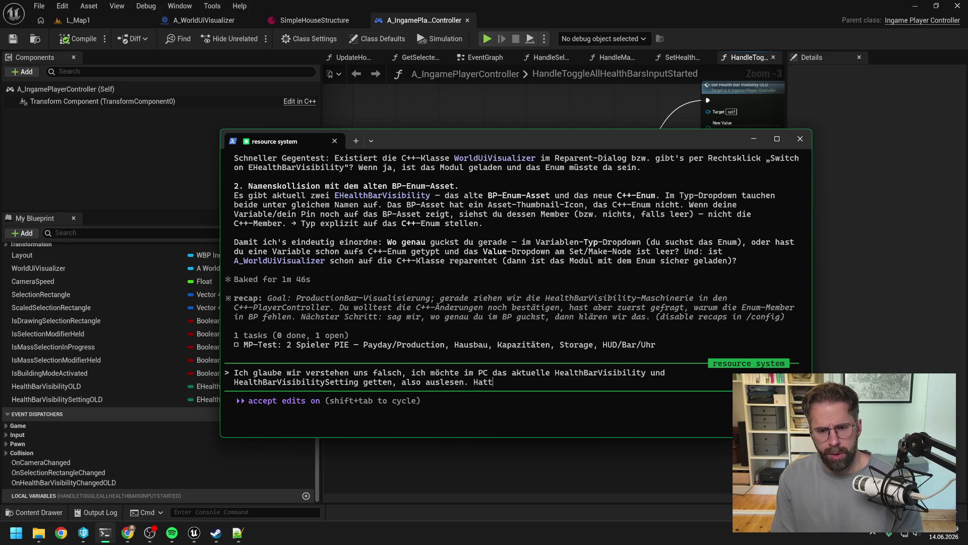
type("e erwar")
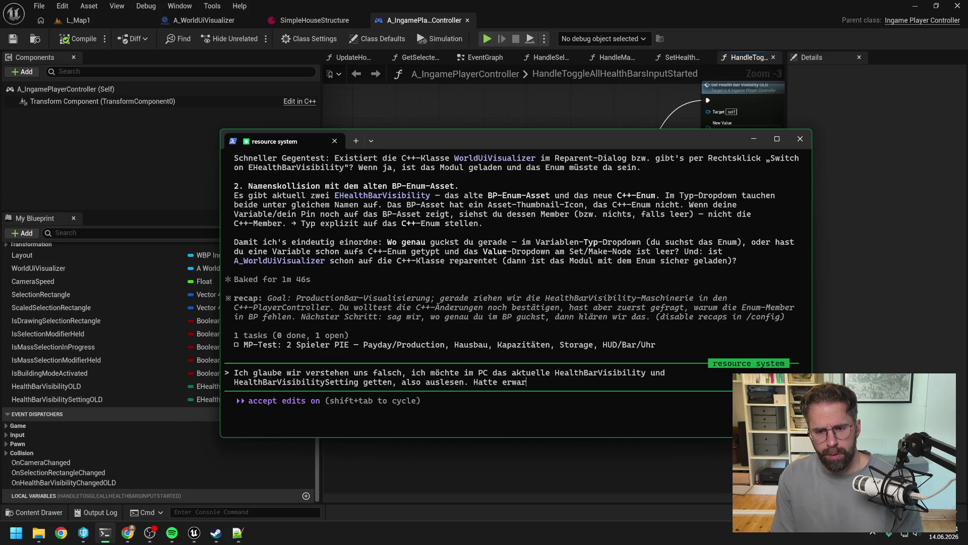
type("tet das nun dort einfach in BP unter inheri")
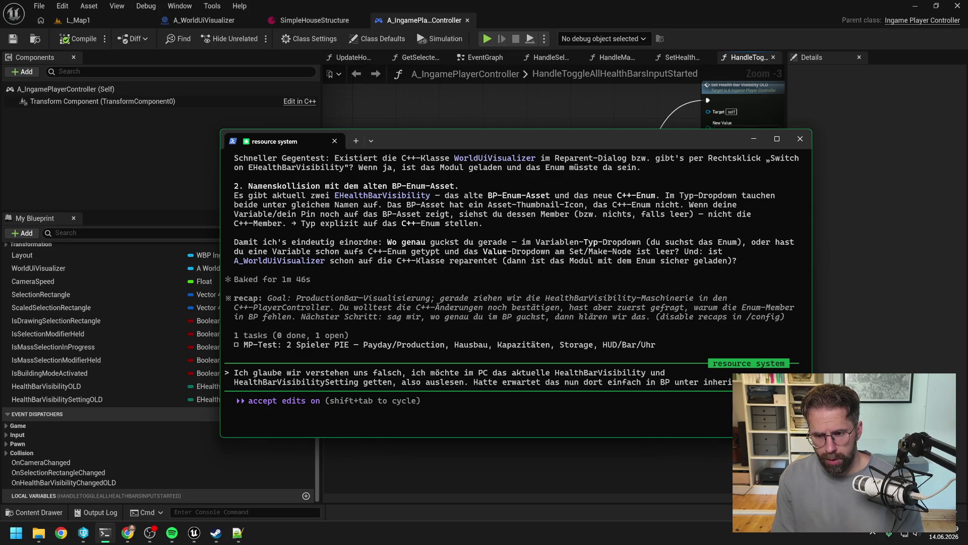
type("ted Member auftaucht")
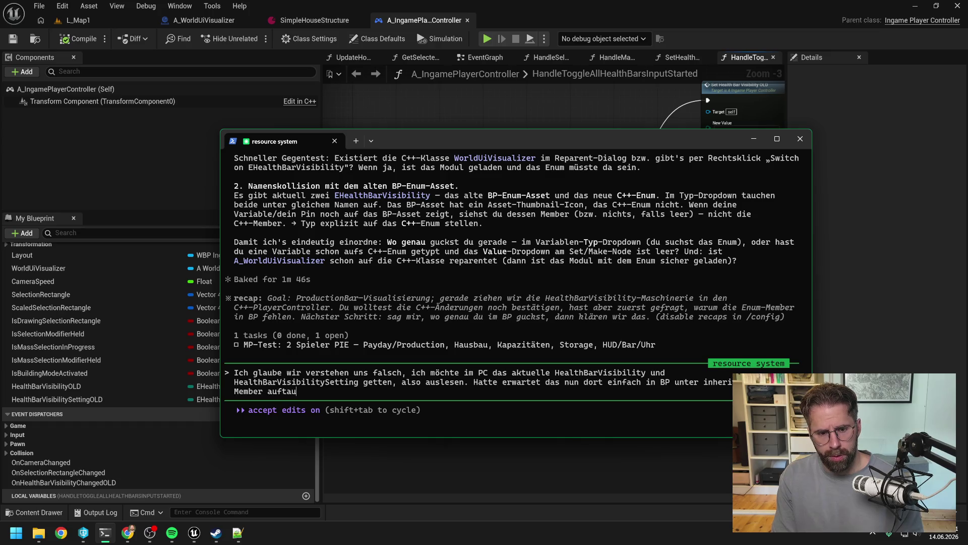
key("Return")
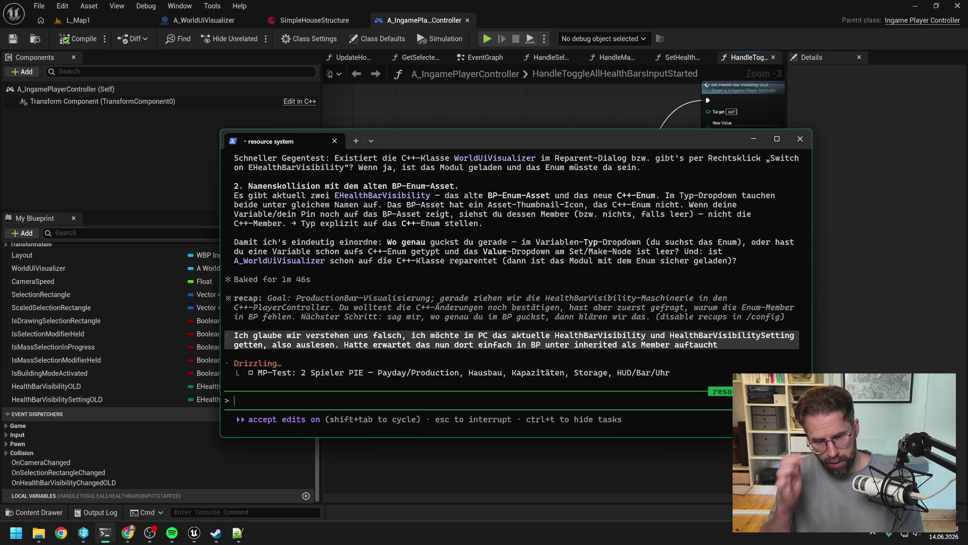
left_click(622, 97)
left_click(315, 20)
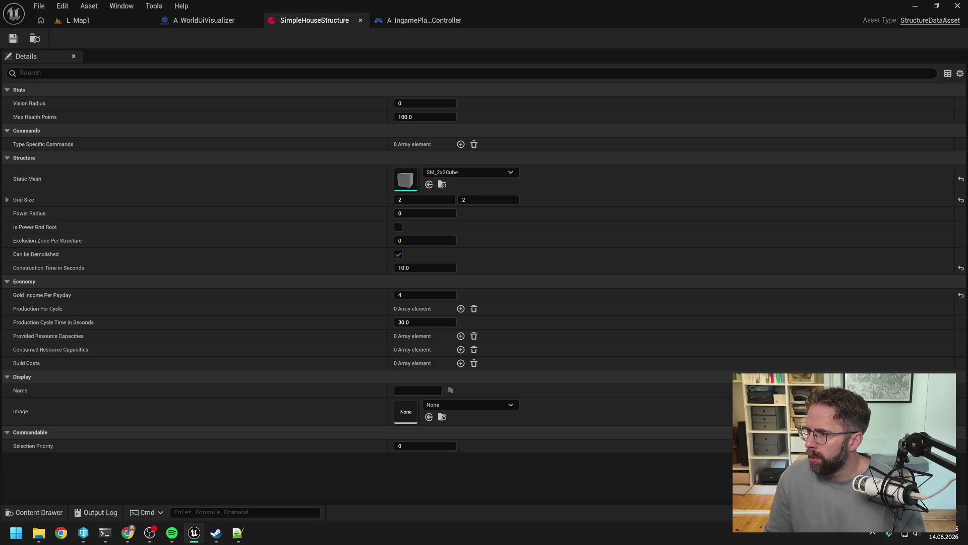
Set SimpleHouseStructure's Max Health Points 60, Vision Radius 6 and Construction Time 21
left_click(422, 117)
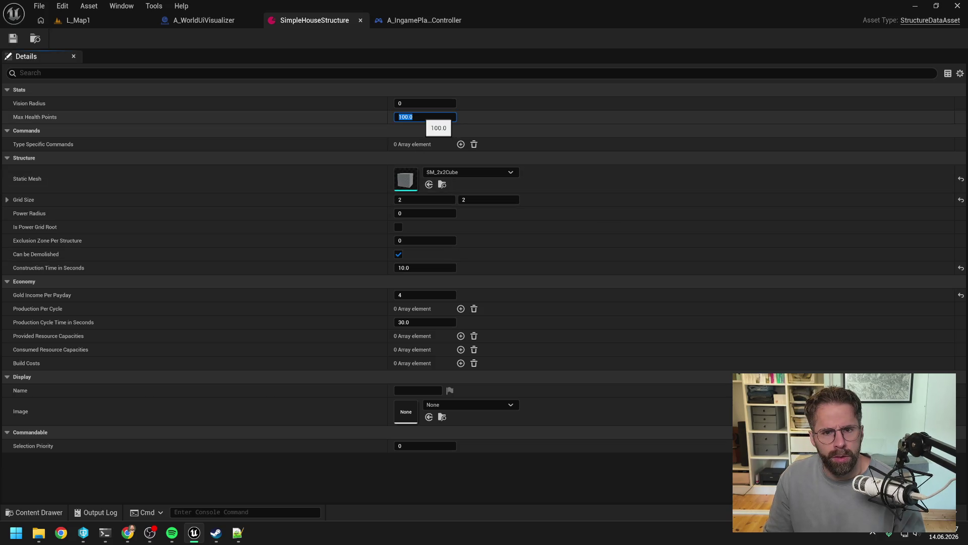
type("60")
key("Return")
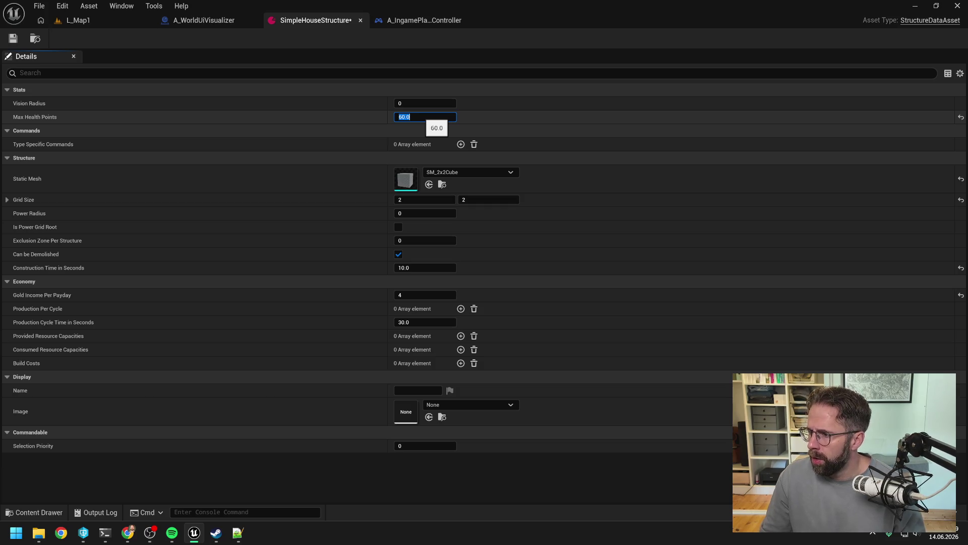
left_click(423, 103)
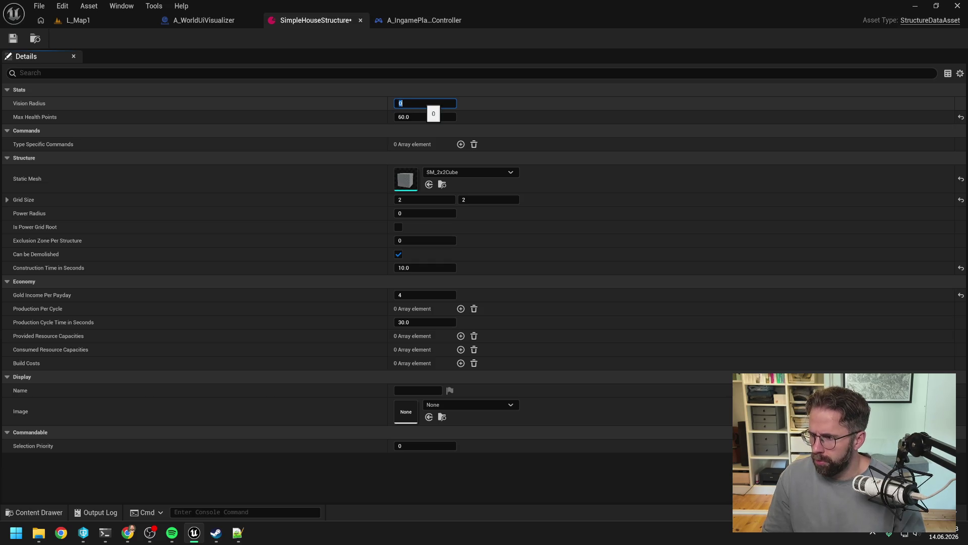
type("6")
key("Return")
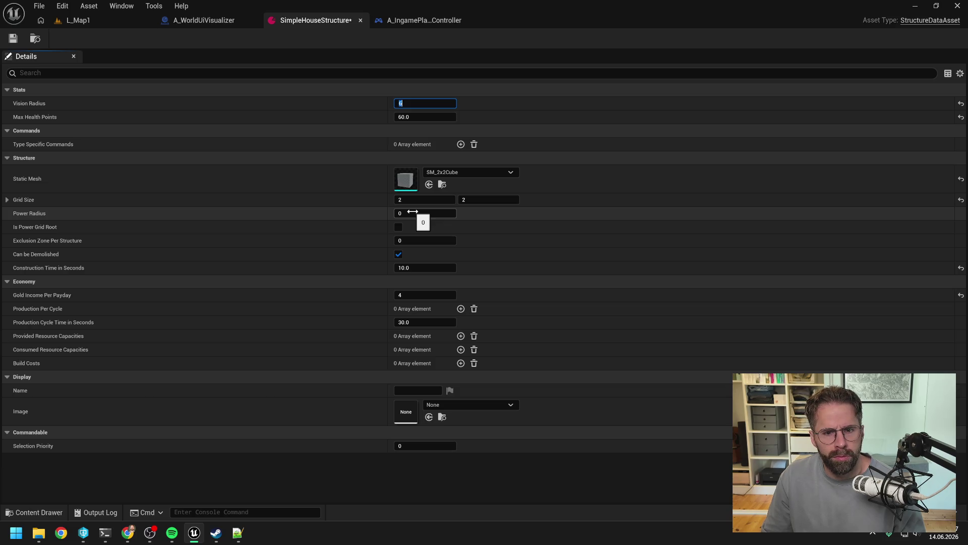
left_click(439, 268)
type("21")
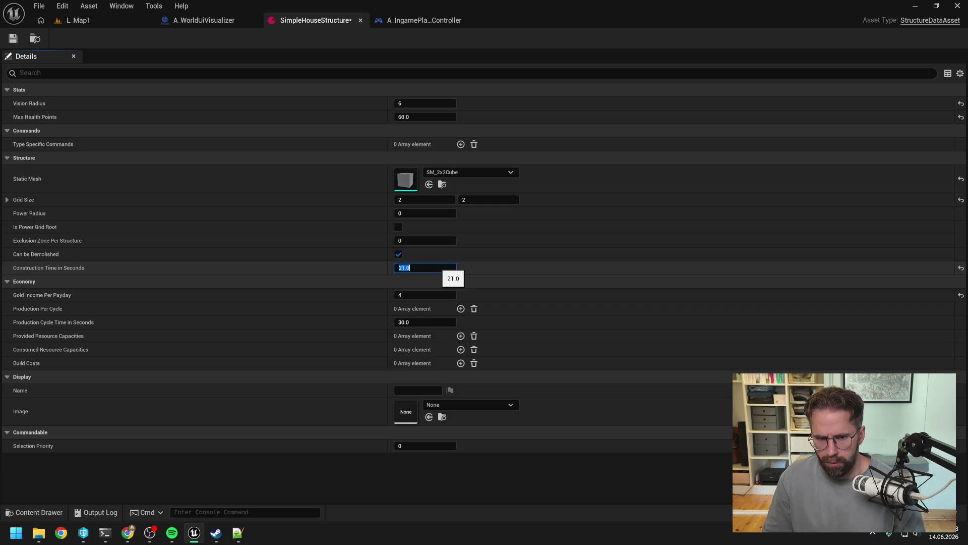
key("Return")
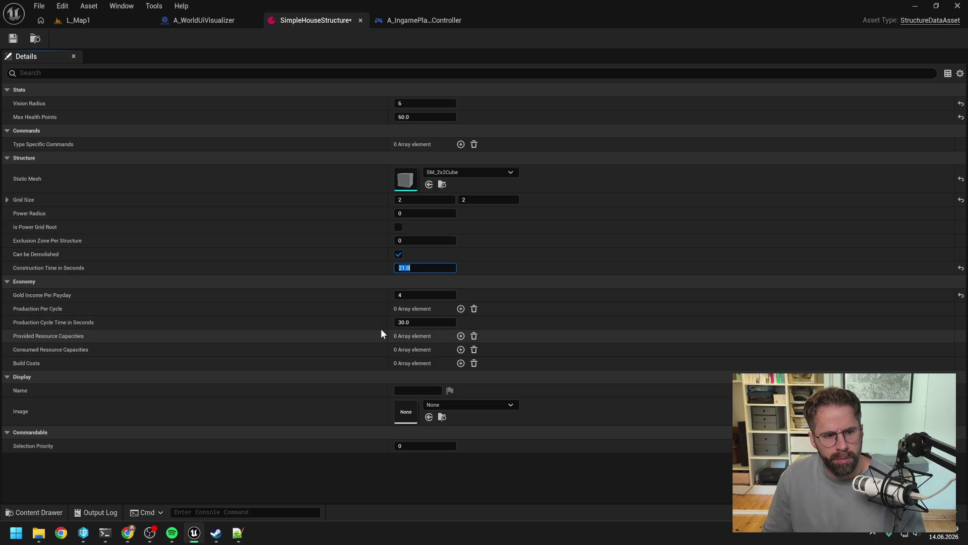
Add Build Costs entries for Food with amount 4 and for Energy with amount 1
left_click(461, 363)
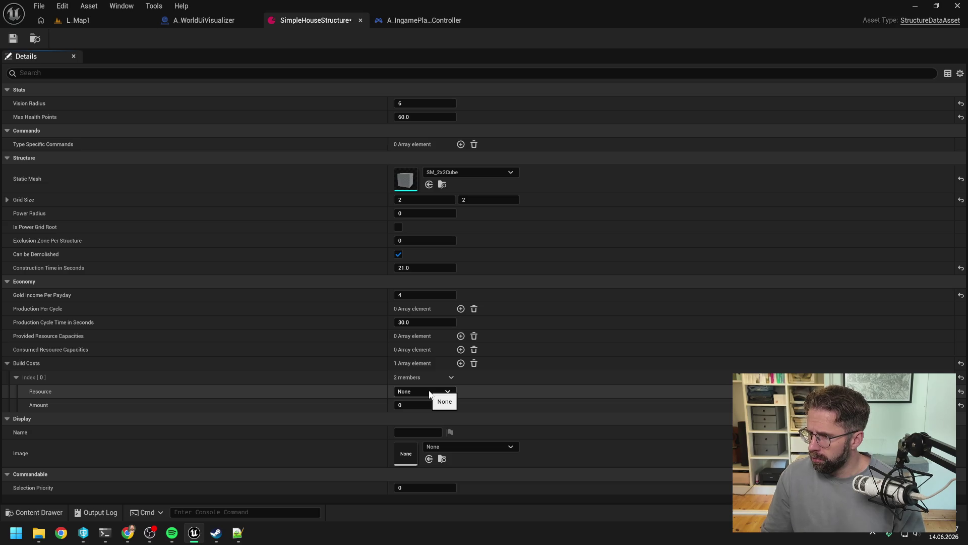
left_click(429, 393)
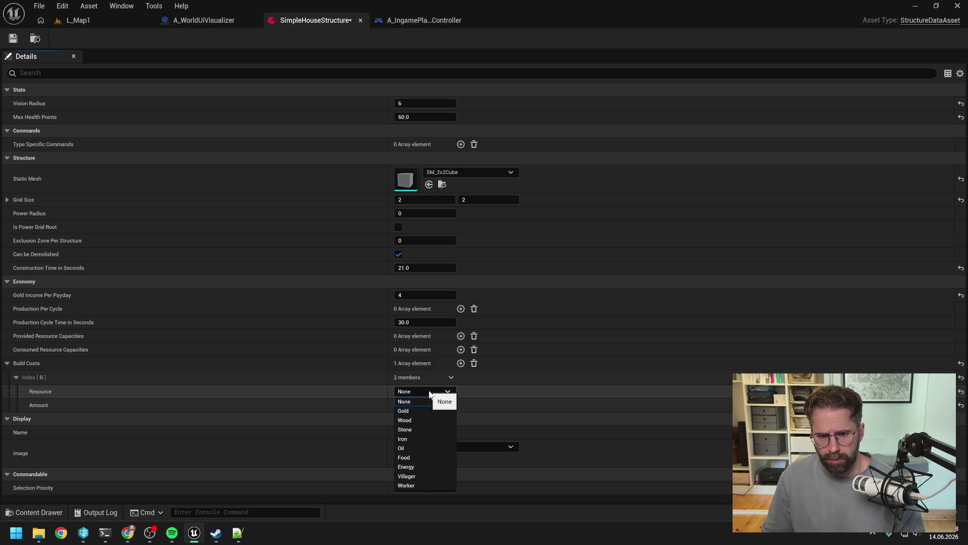
left_click(410, 457)
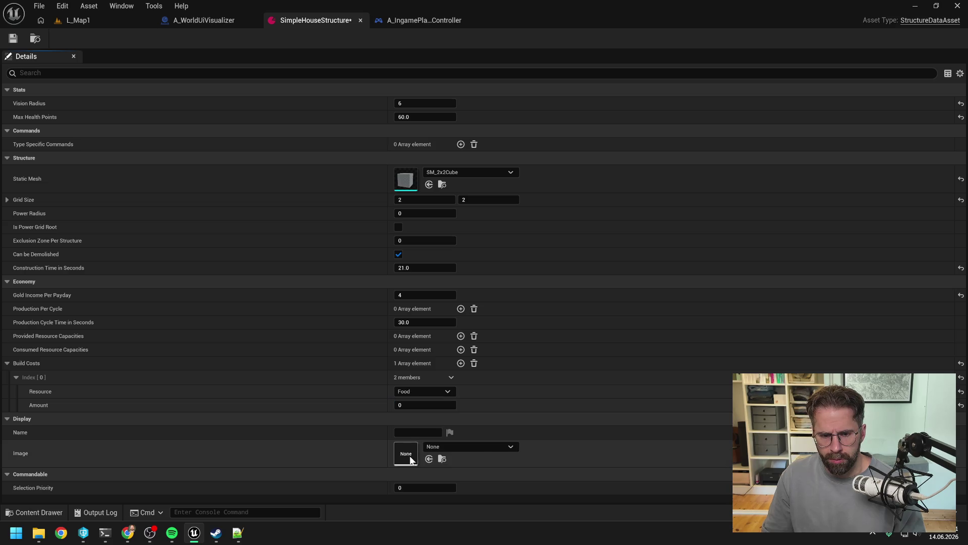
left_click(415, 404)
type("4")
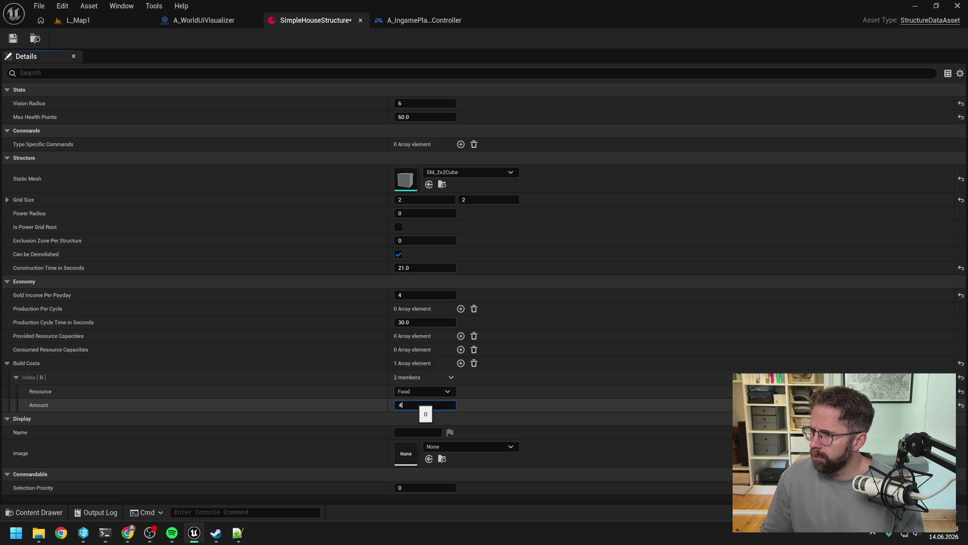
left_click(461, 364)
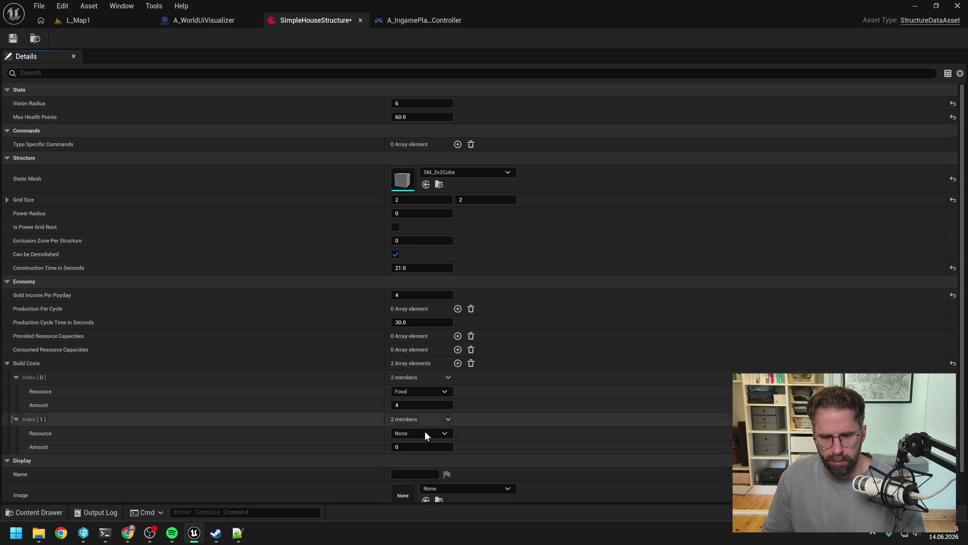
left_click(421, 434)
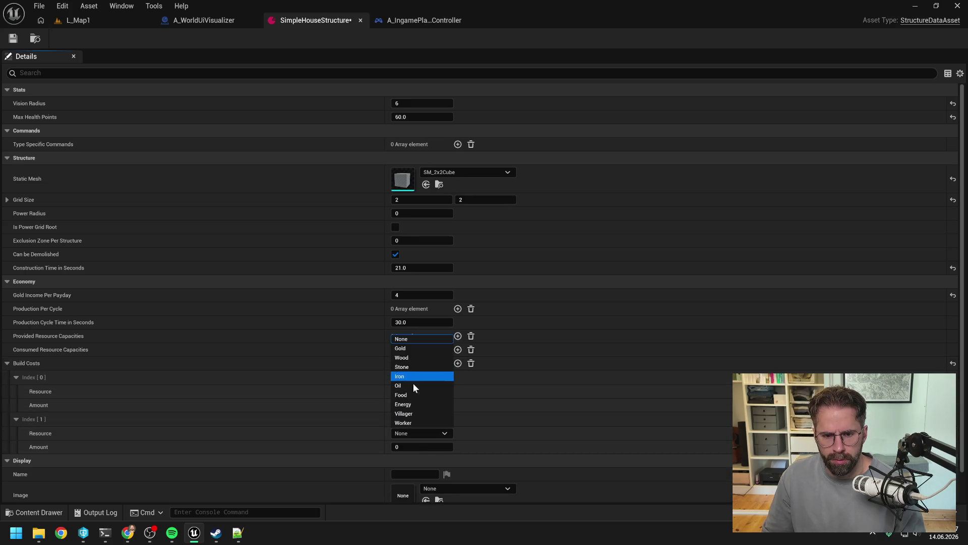
left_click(413, 404)
left_click(413, 446)
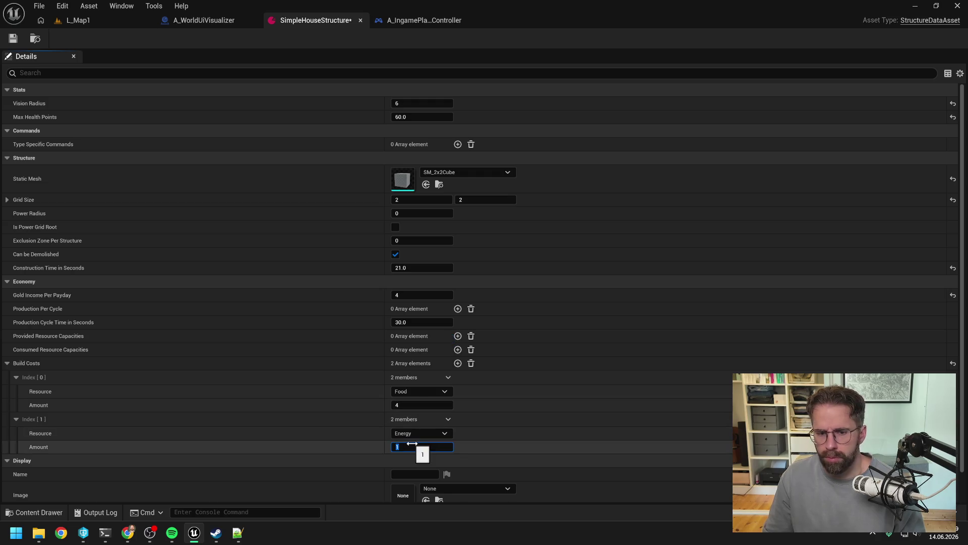
Add a third Build Costs entry for Gold with amount 30
left_click(458, 363)
left_click(413, 473)
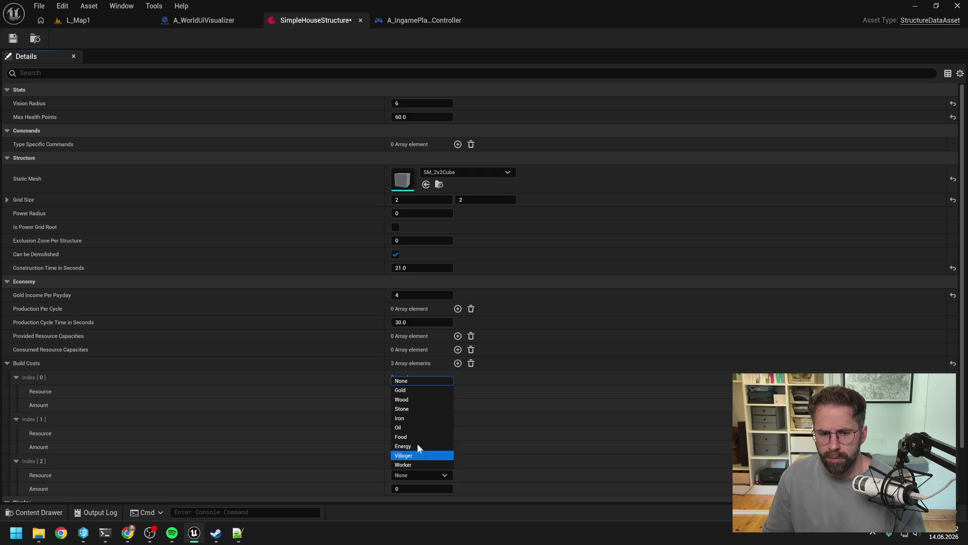
left_click(408, 391)
left_click(419, 488)
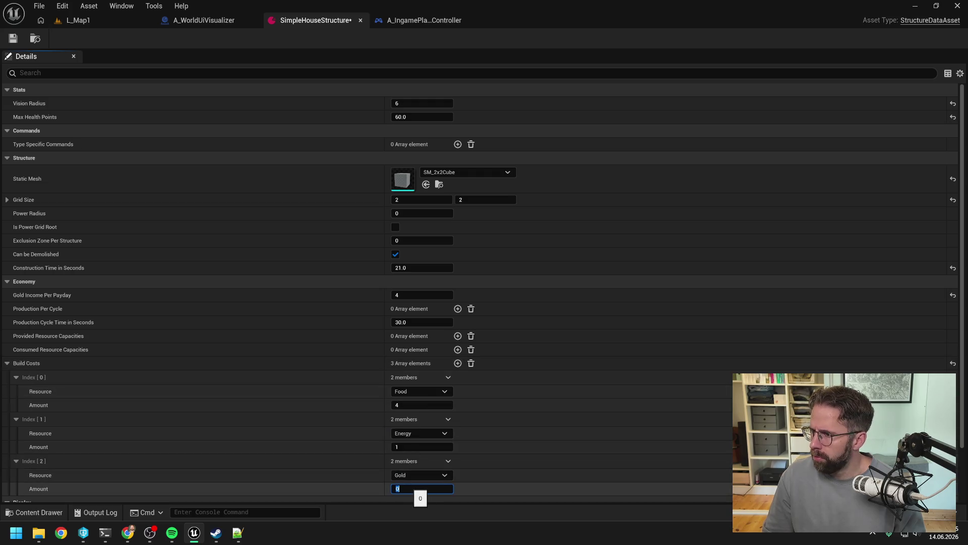
type("30")
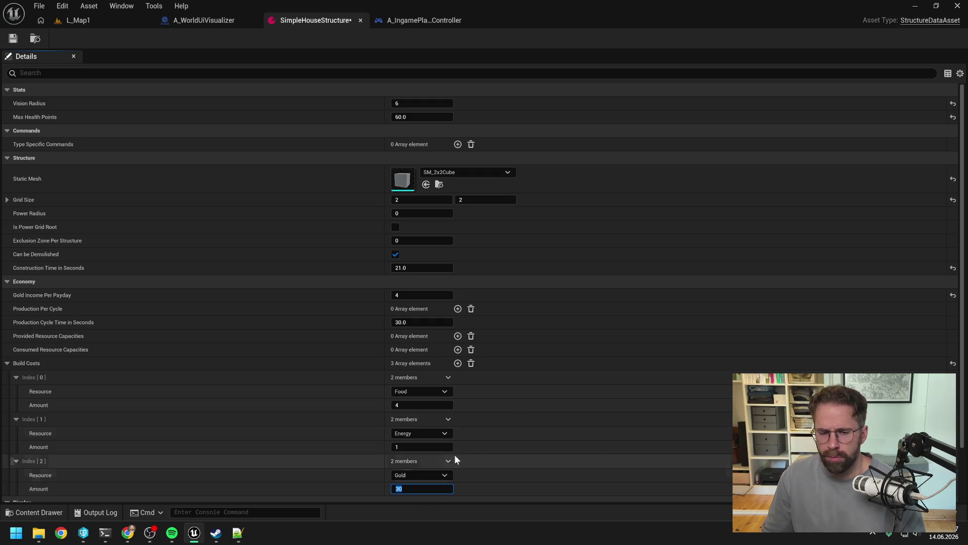
left_click(516, 376)
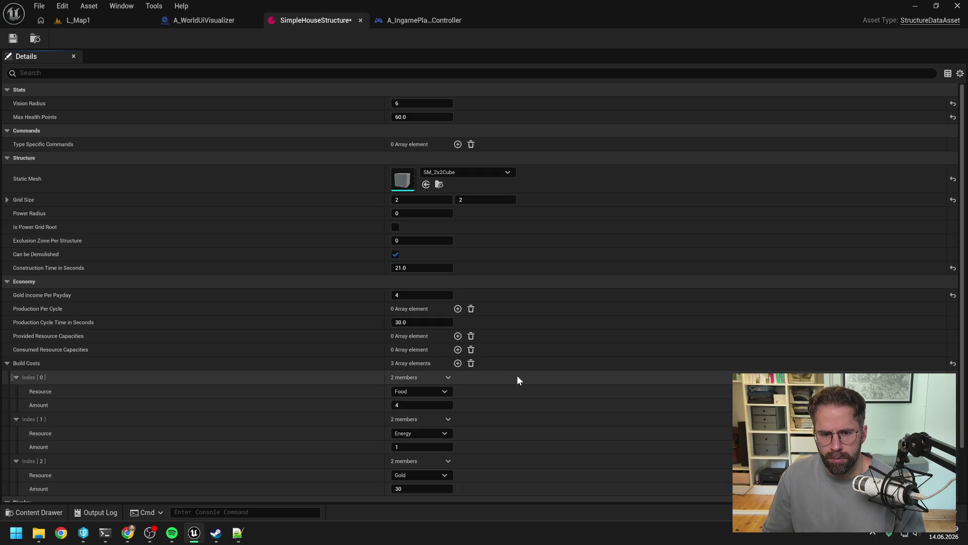
left_click(6, 364)
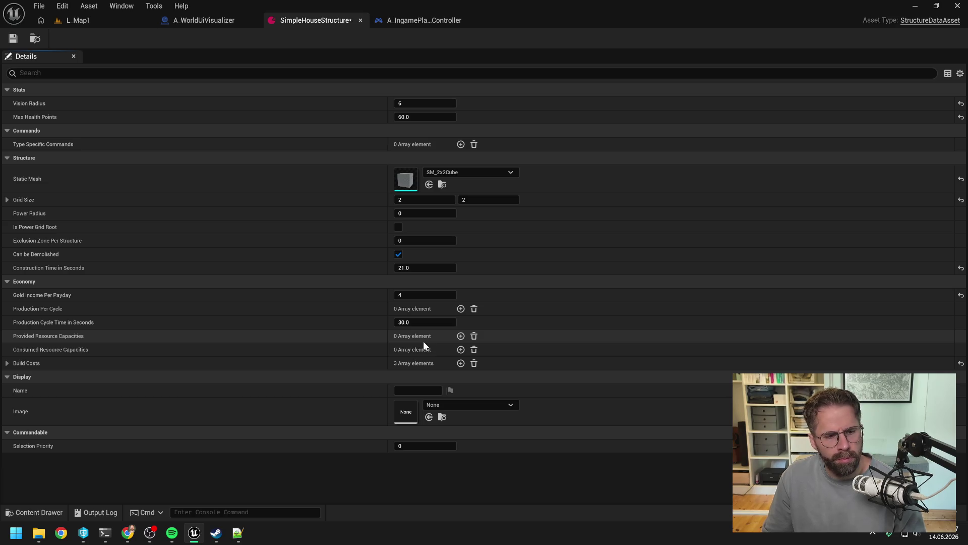
Set Gold Income Per Payday to 8 and save the SimpleHouseStructure asset
left_click(429, 295)
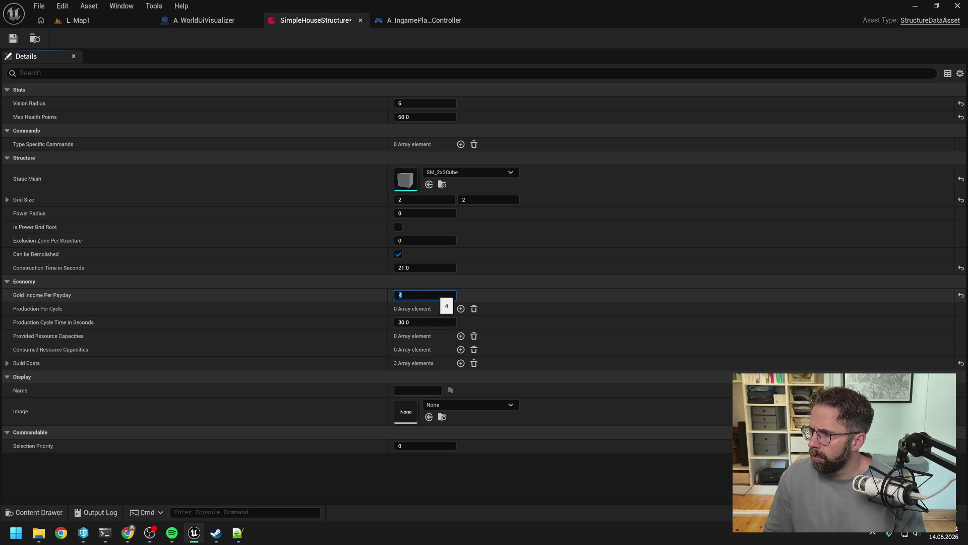
type("8")
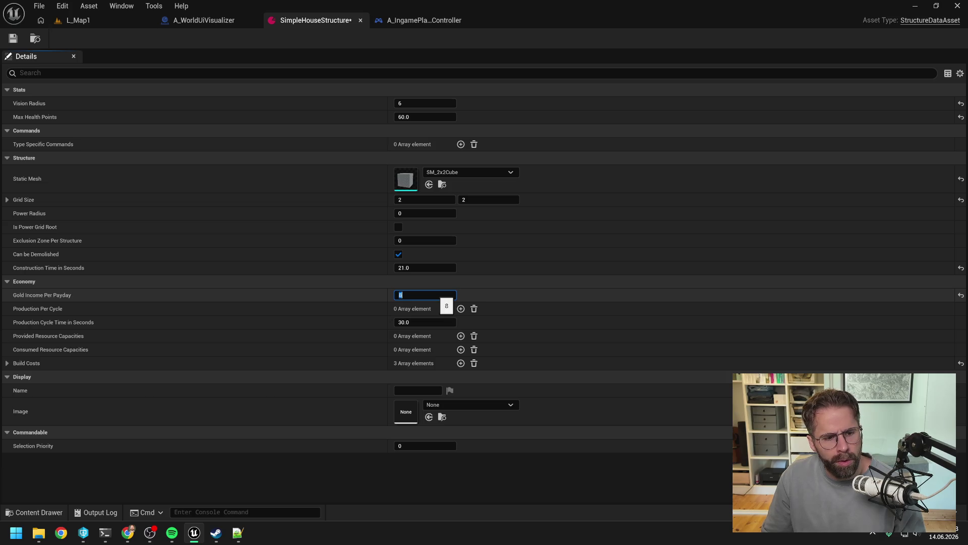
key("Return")
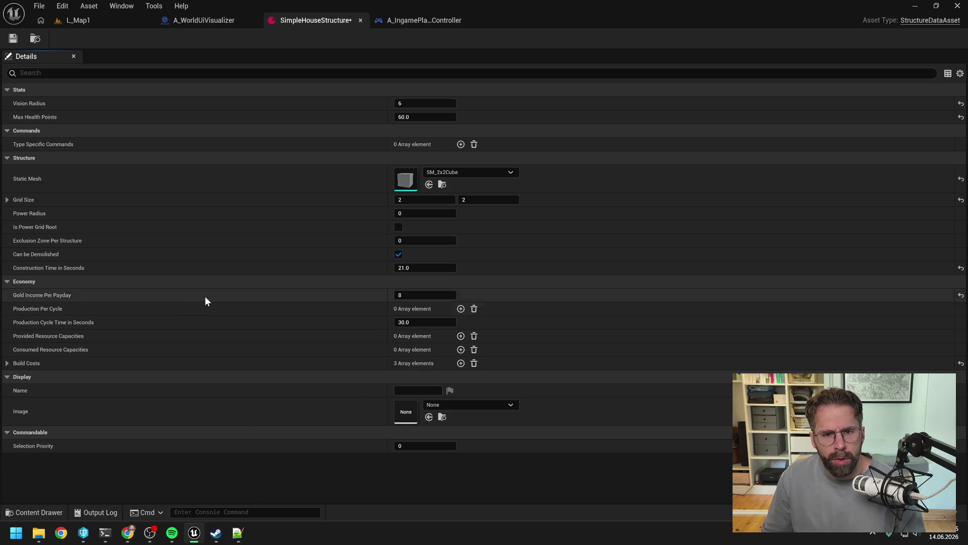
left_click(13, 41)
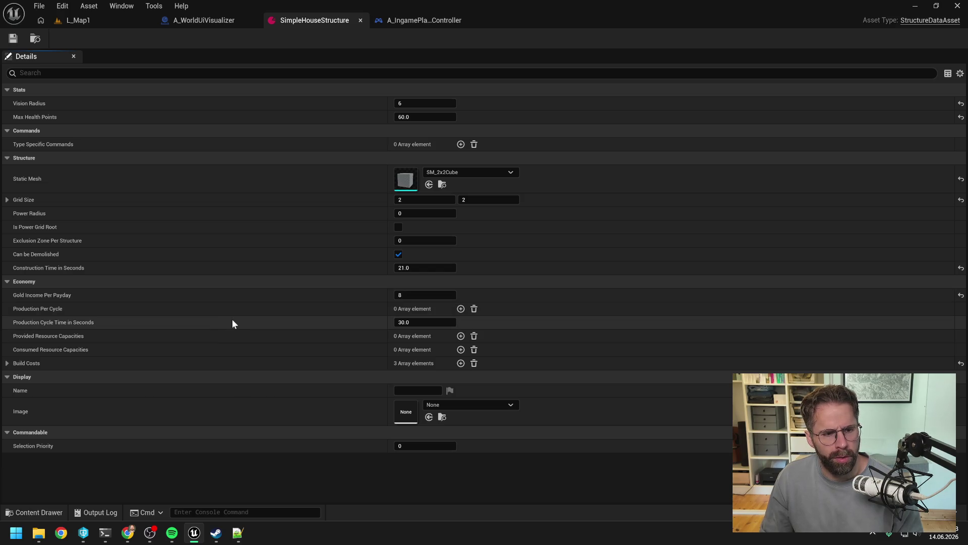
Try a production cycle time of 0, undo it back to 30.0 seconds, and save
left_click(424, 322)
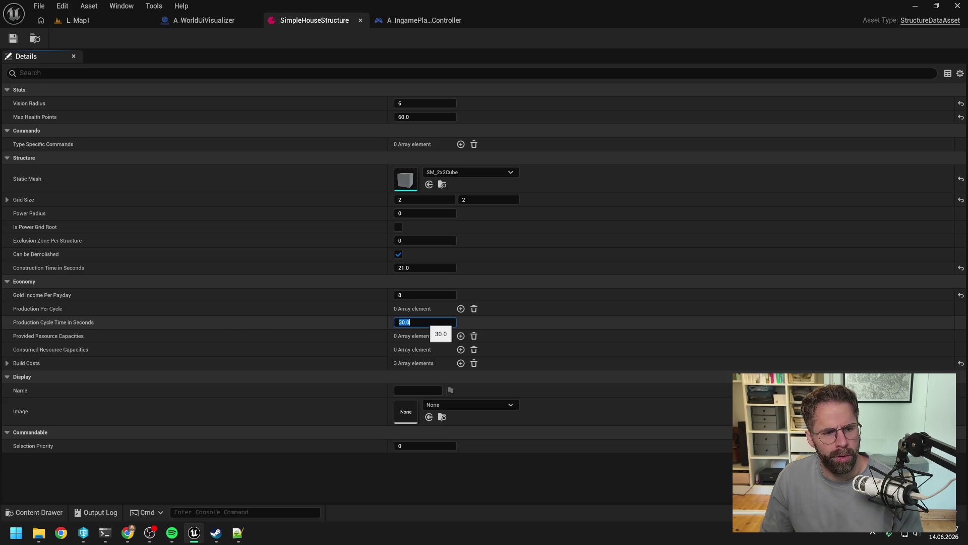
type("0")
key("Return")
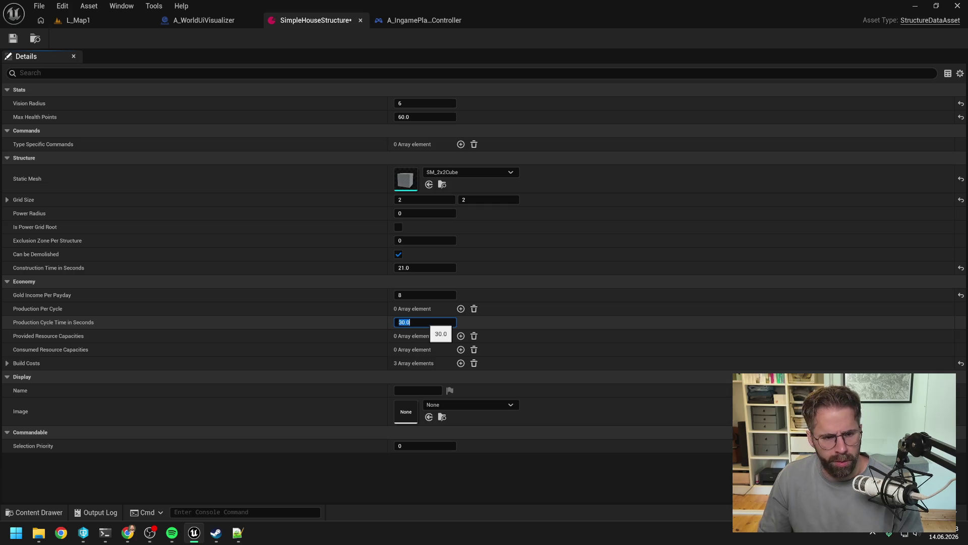
key("ctrl+z")
key("ctrl+s")
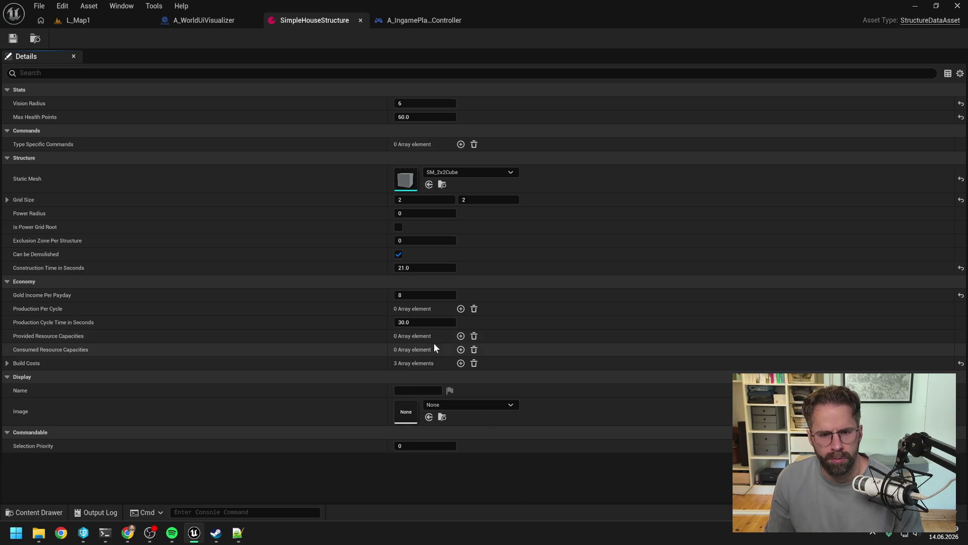
Review the Build Costs entries, then return to the Claude Code conversation
left_click(7, 364)
scroll(151, 338, "down", 2)
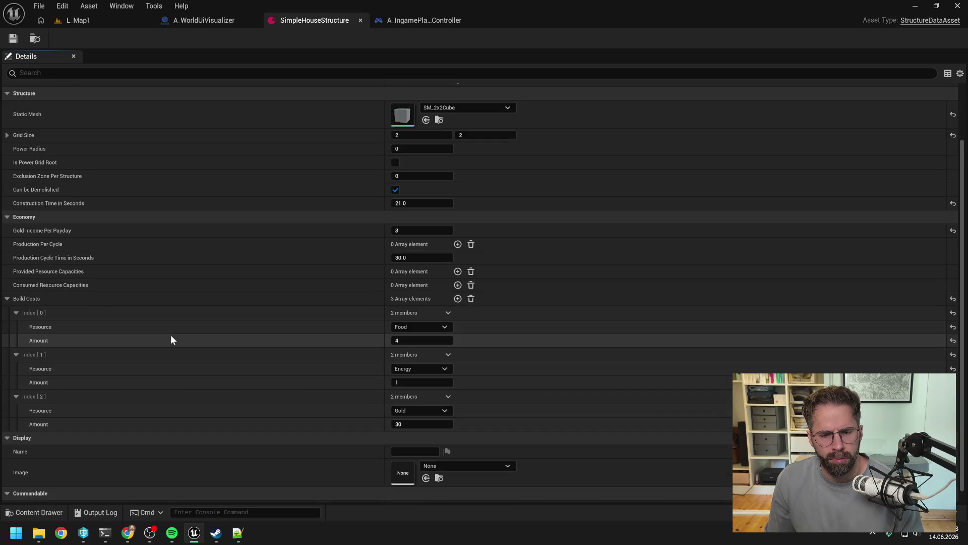
left_click(22, 298)
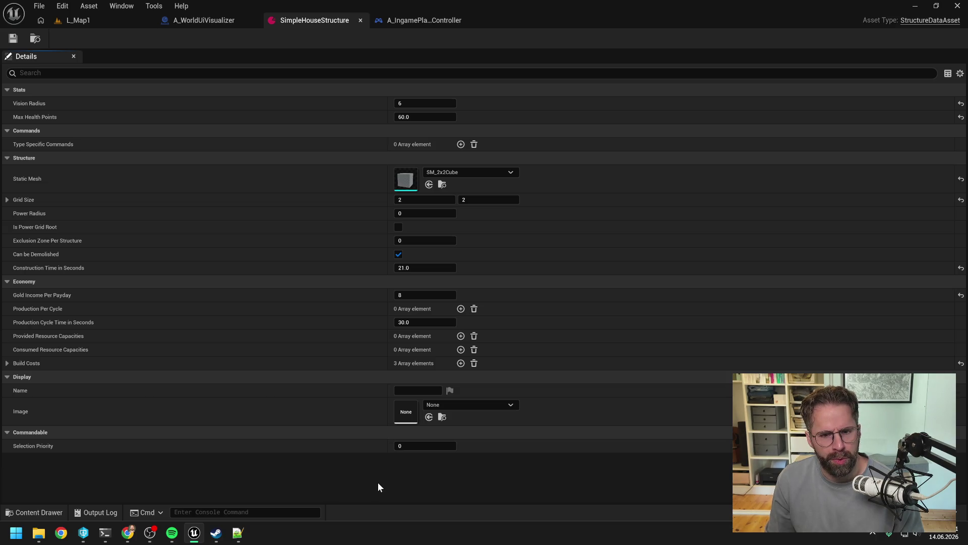
left_click(105, 532)
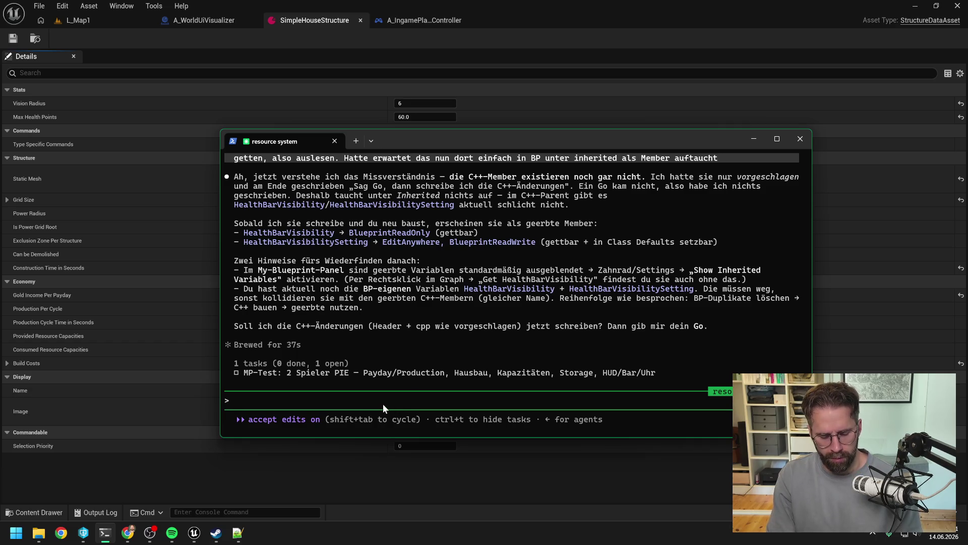
Tell Claude, in German, the PC will only use SetHealthBarVisibility, broadcasting via C++ EventDispatcher to WorldUiVisualizer
type("achso das ")
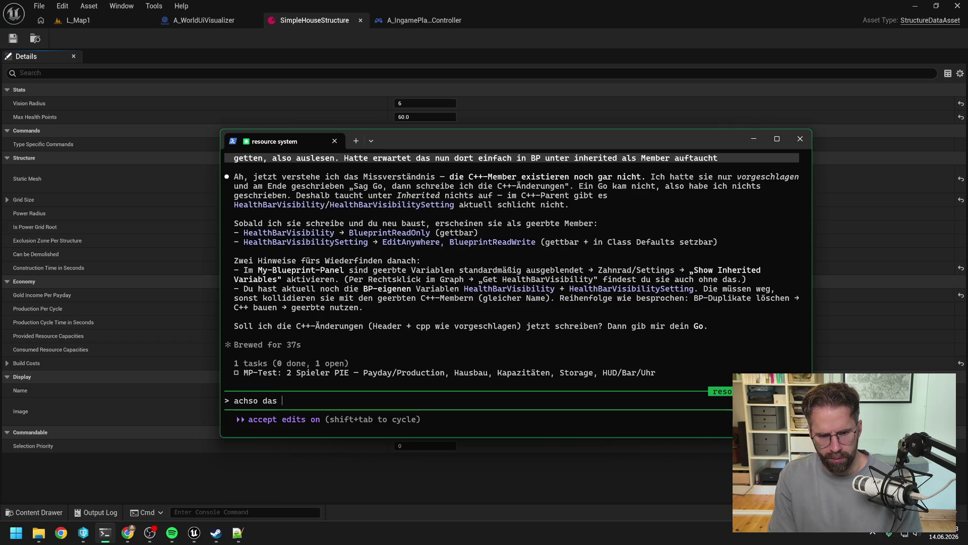
type("war eigentlich die ")
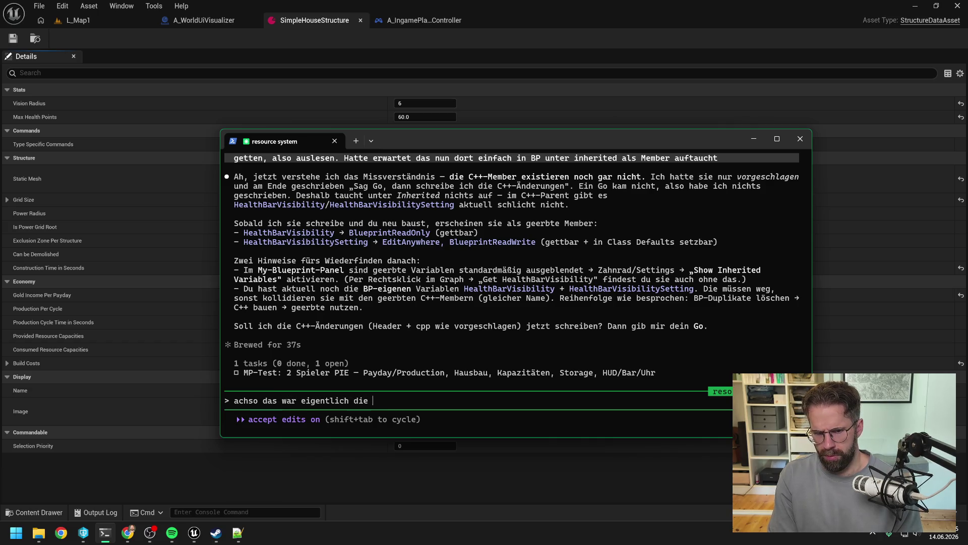
type("Anweisung. ")
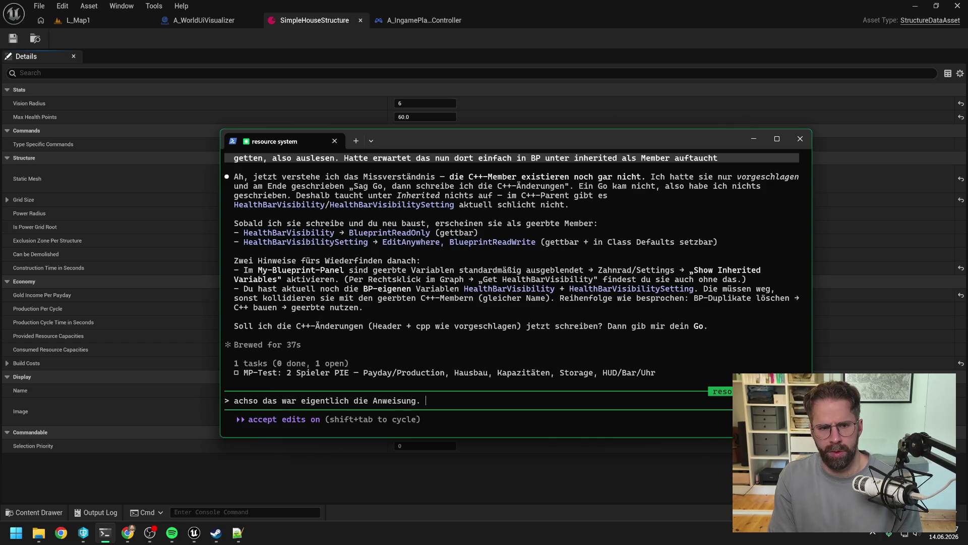
type("HealthB")
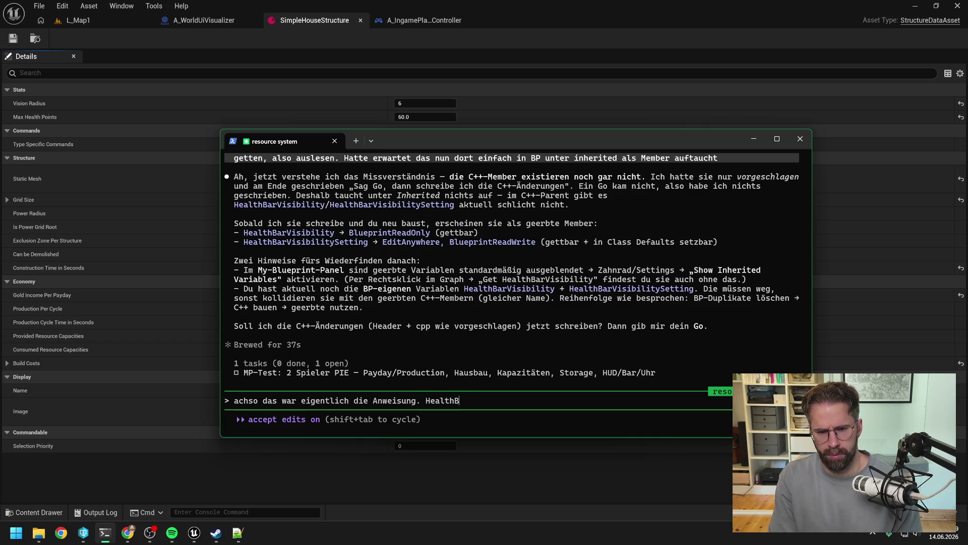
type("arVisibility")
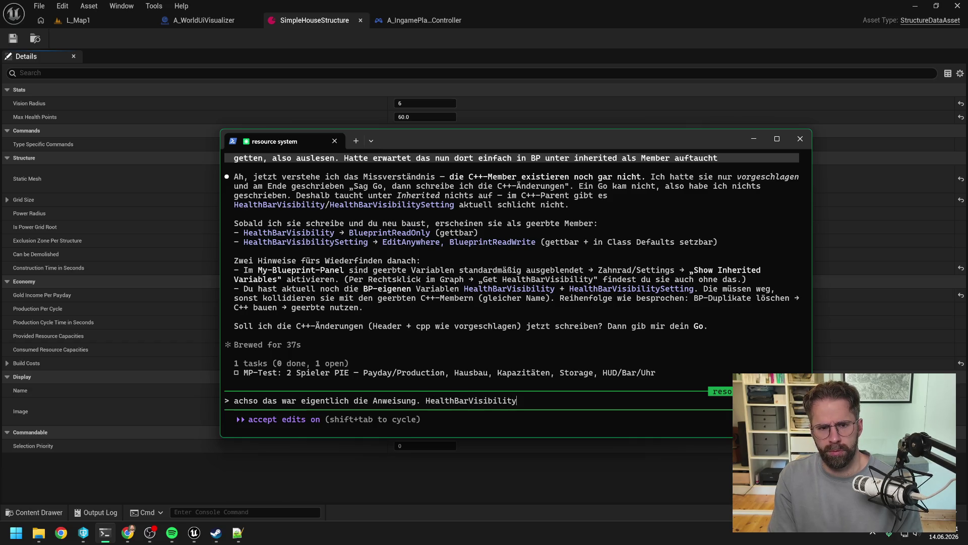
type(" und HealthBa")
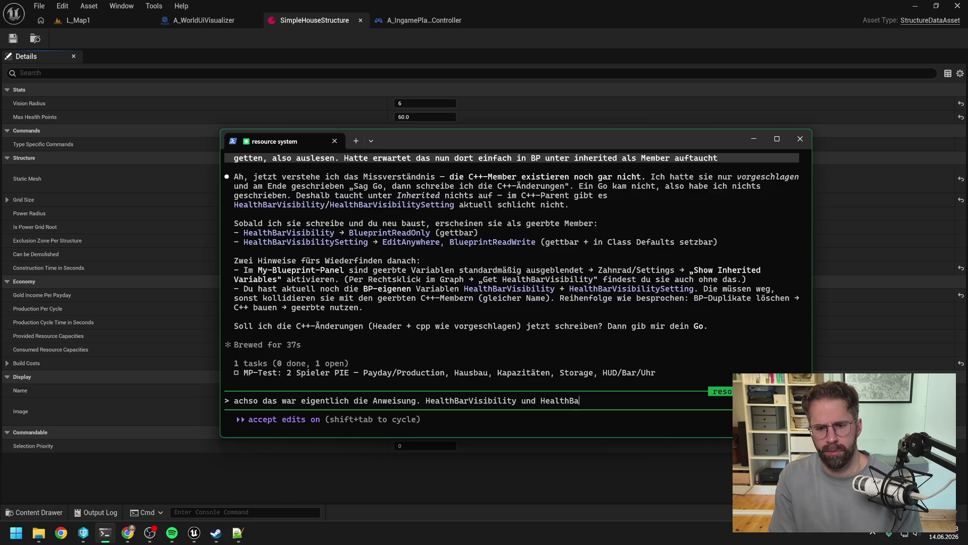
type("rVisibili")
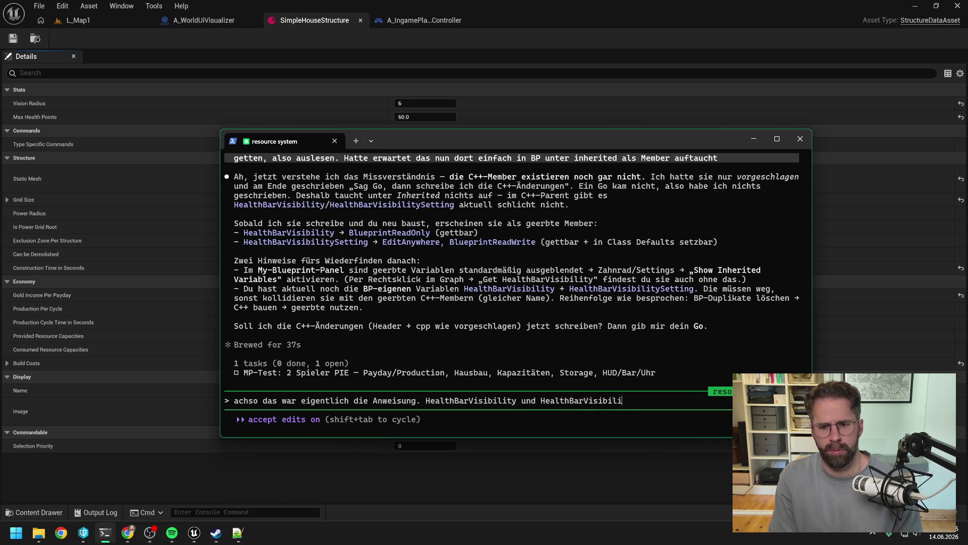
type("tySetting komple")
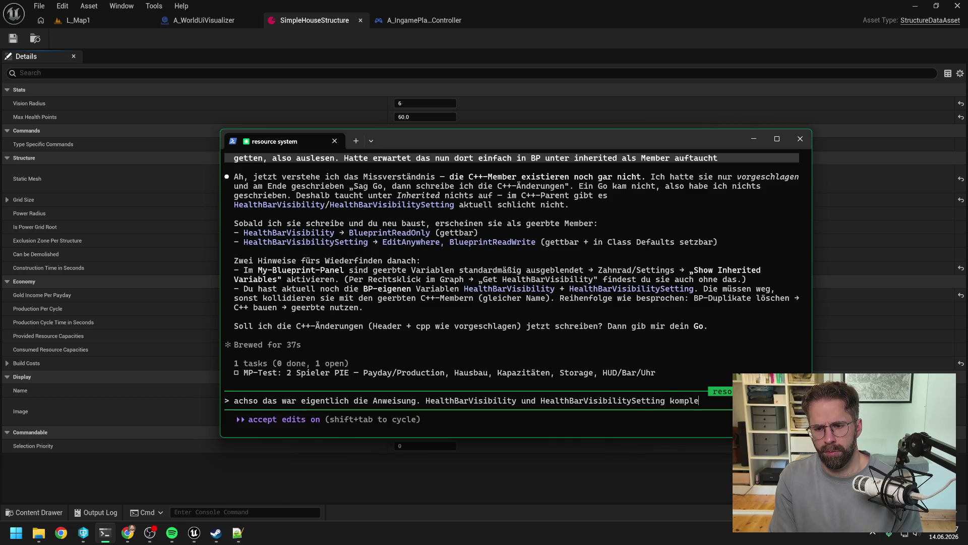
type("tt als")
type(" C++ in P")
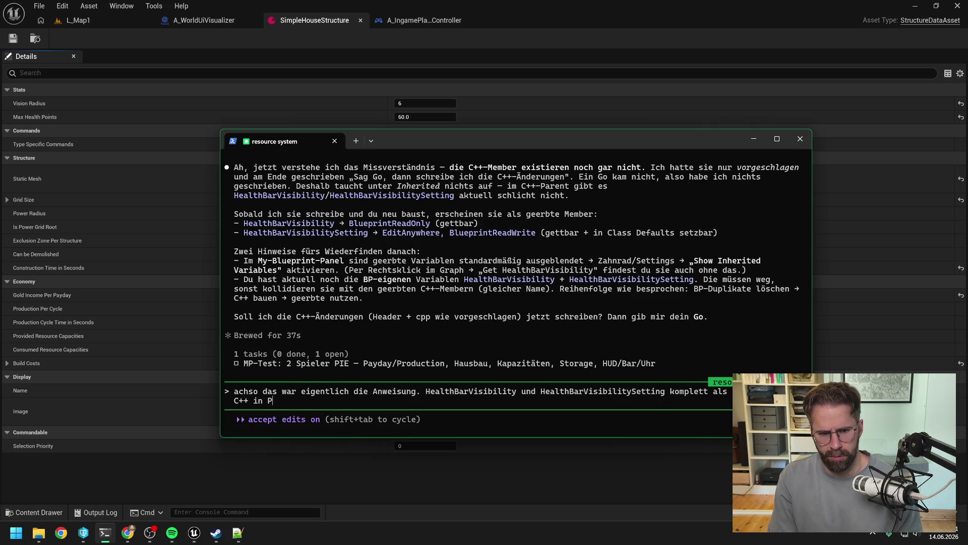
type("C ziehen und nur")
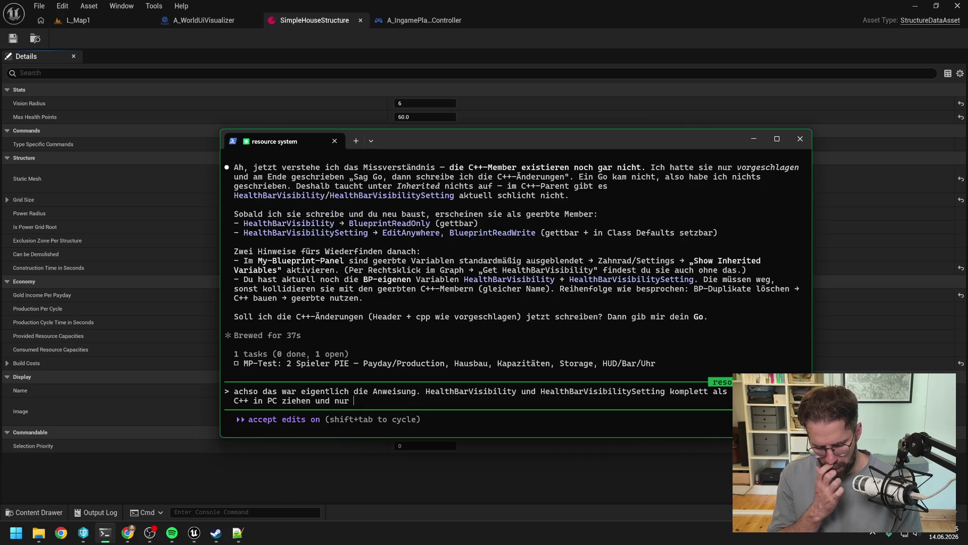
key("BackSpace")
key("BackSpace")
key("BackSpace")
type("ic")
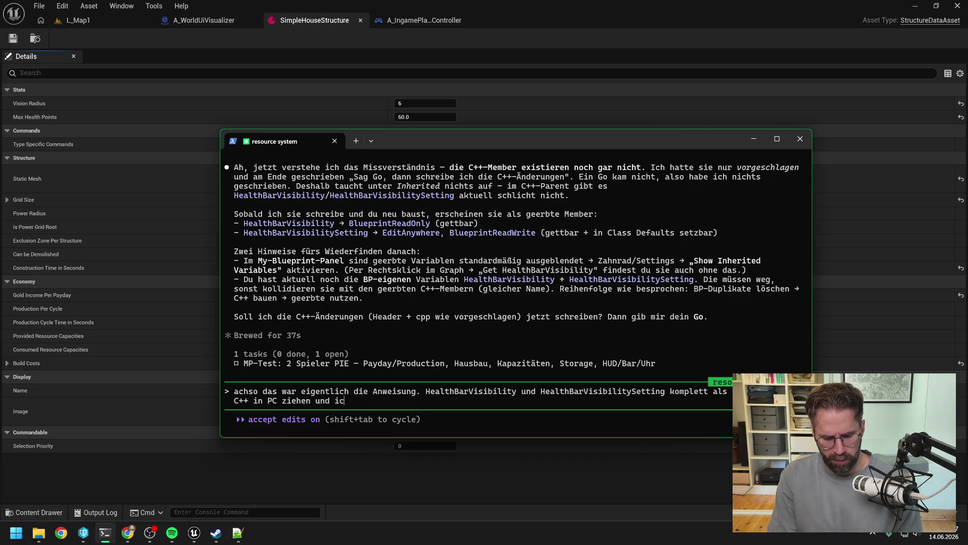
type("h nutze im PC nur noch SetHealthBarVisibility was dann au")
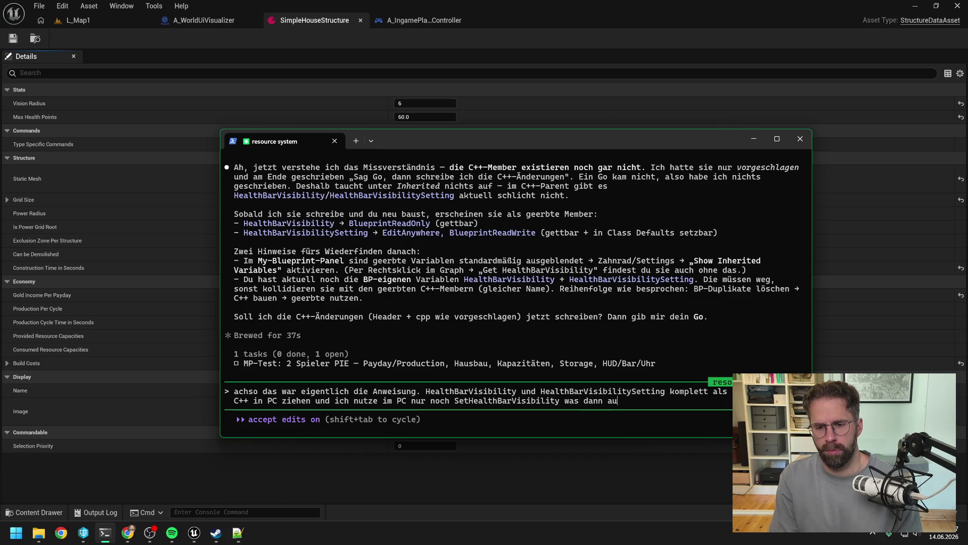
key("BackSpace")
key("BackSpace")
key("BackSpace")
type("auch über C++")
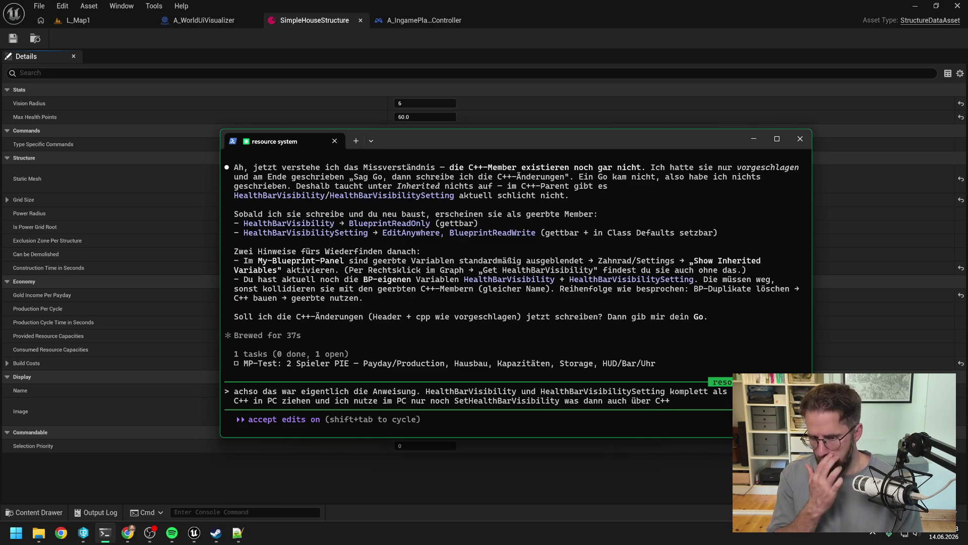
type(" mit ")
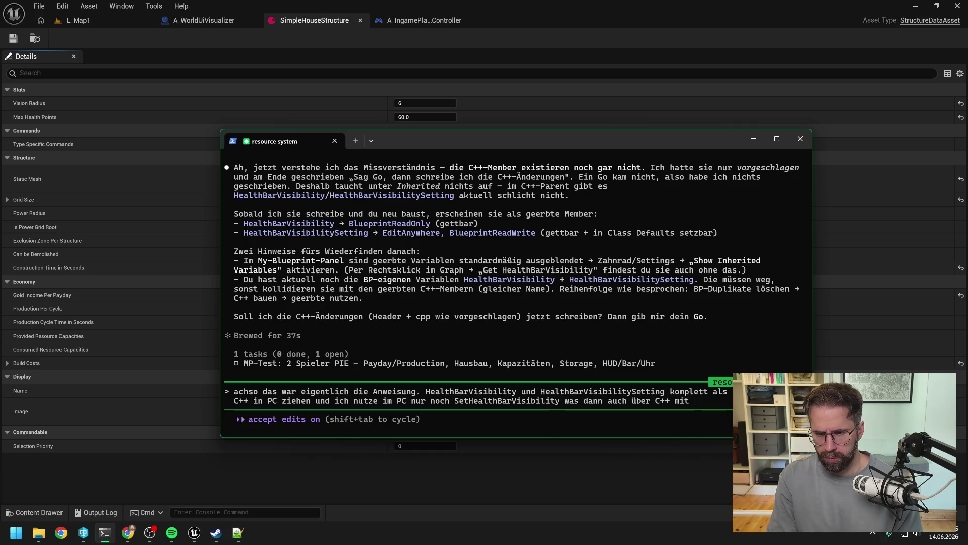
type("DventDispatcher World")
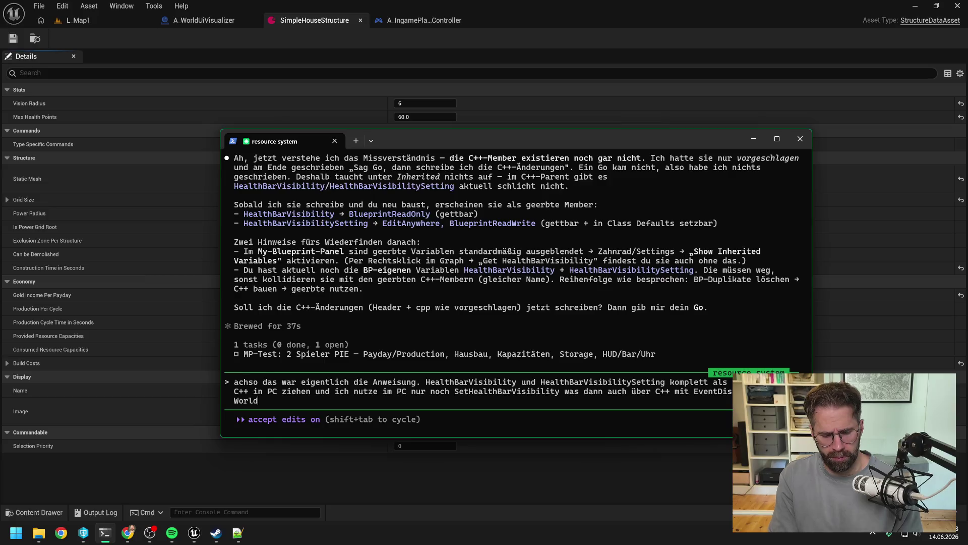
type("UiVisualizer bo")
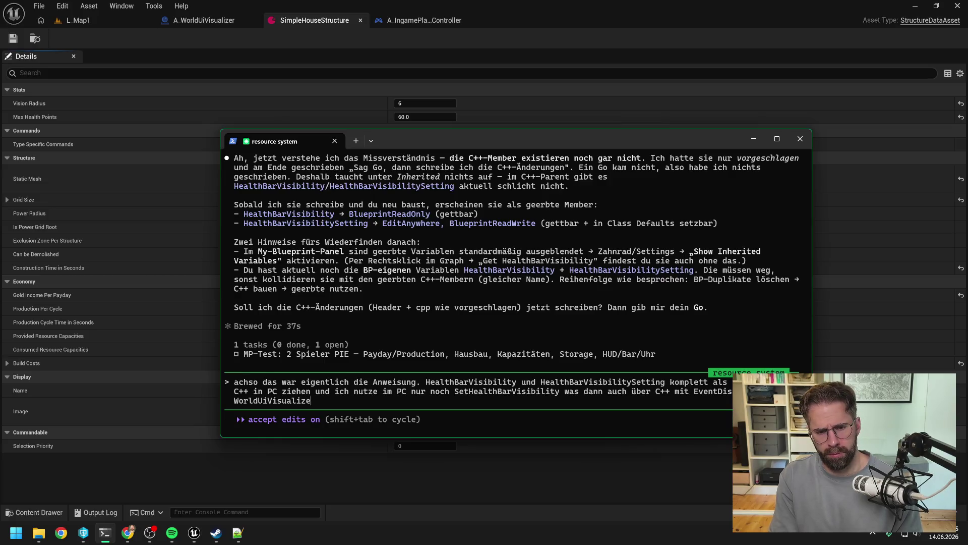
key("BackSpace")
type("roadcastet")
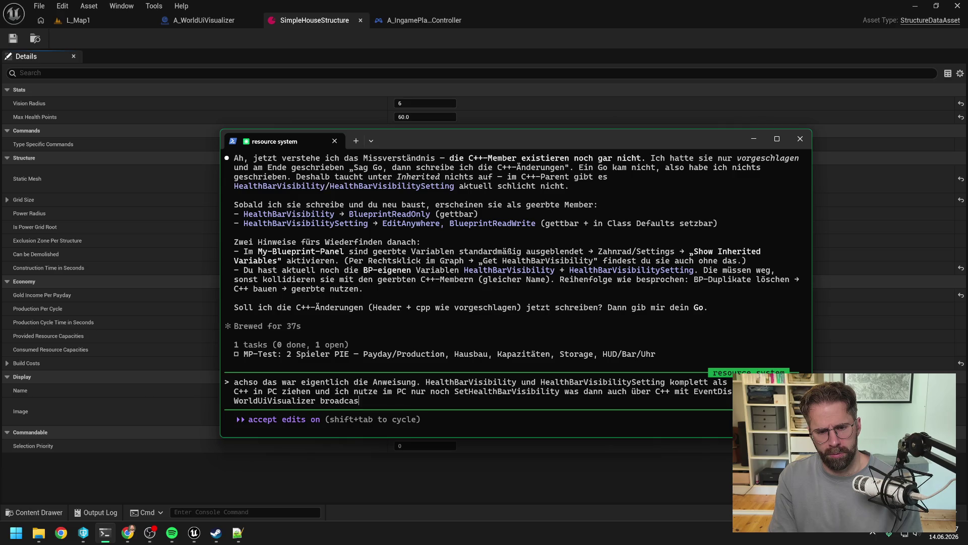
key("Return")
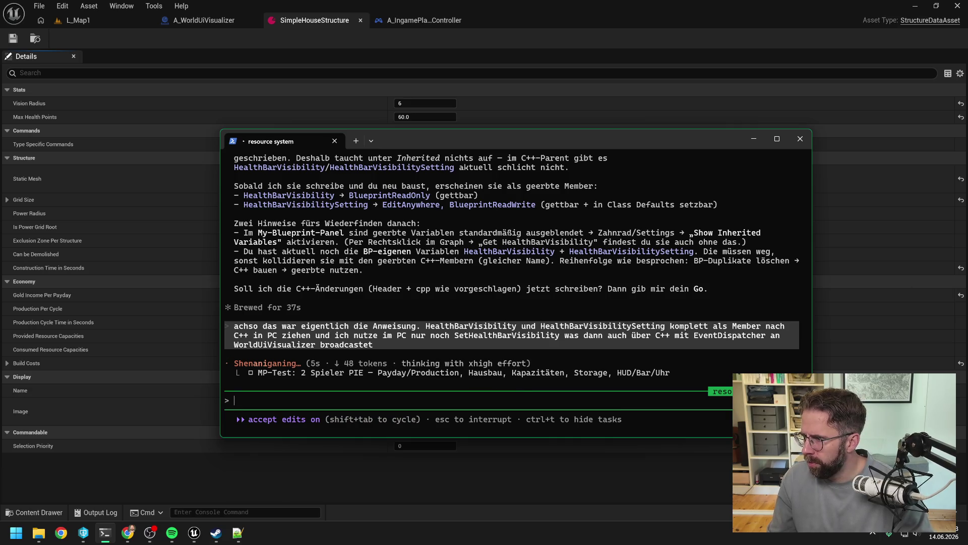
Leave the terminal while Claude Code adds the OnHealthBarVisibilityChanged binding to IngamePlayerController.cpp
key("alt+Tab")
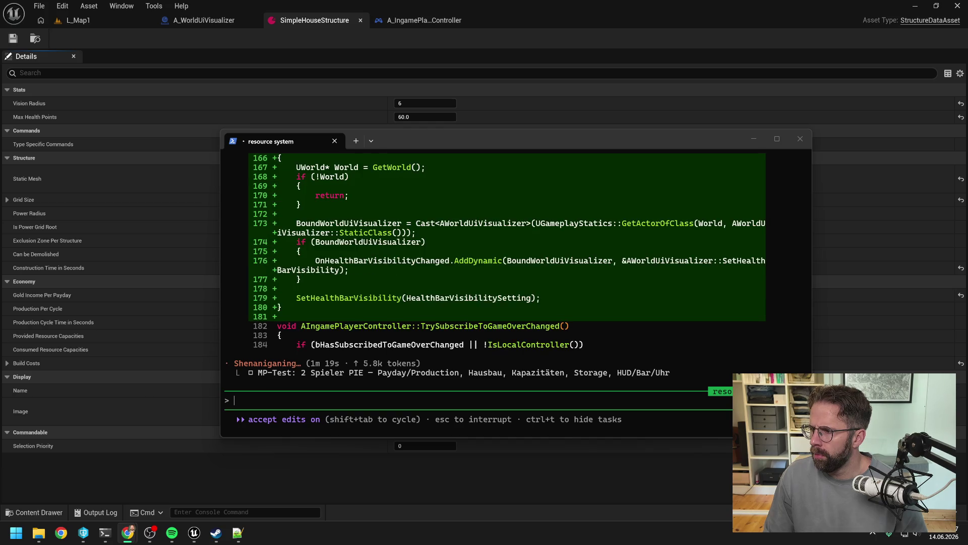
Search the Content Drawer for 'power grid ge' and open the PowerGridGeneratorStructure data asset
left_click(358, 40)
key("ctrl+space")
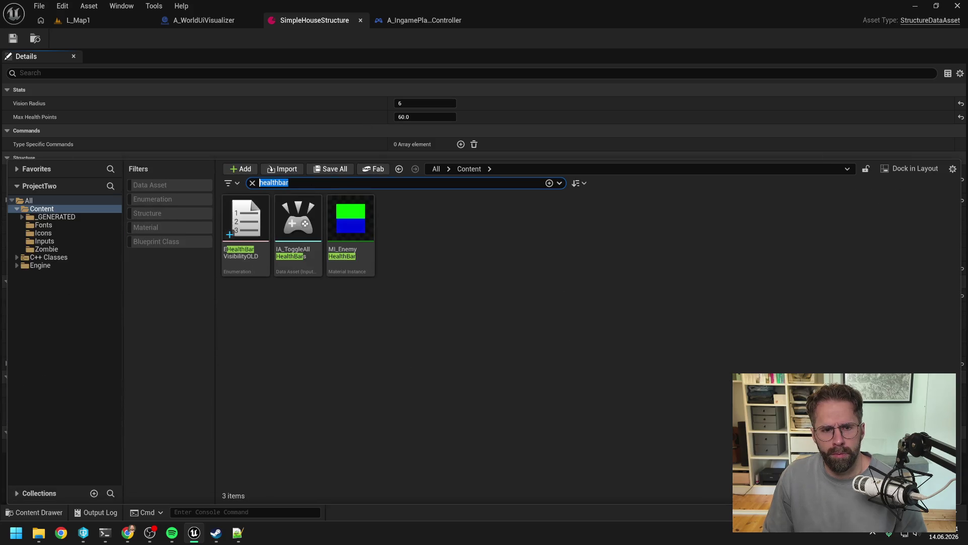
type("power grid ge")
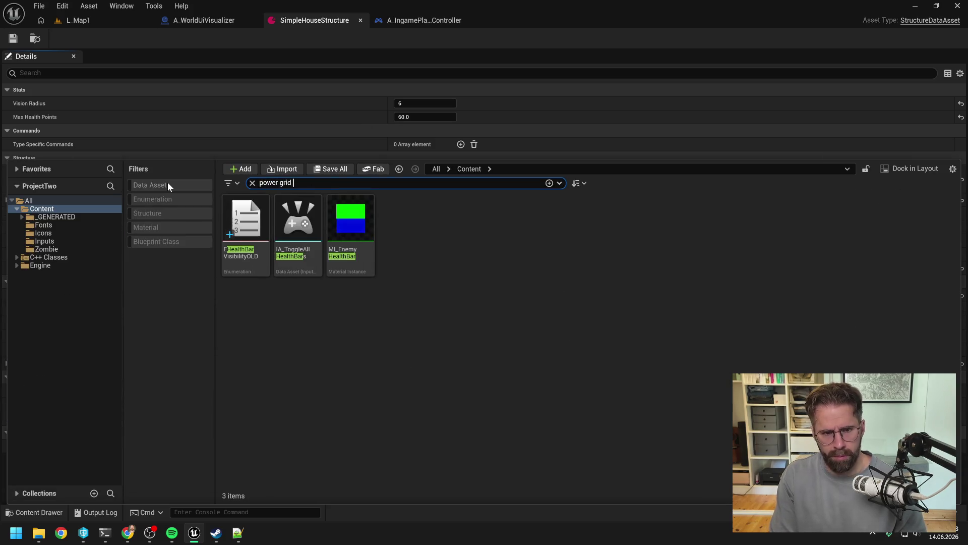
double_click(237, 251)
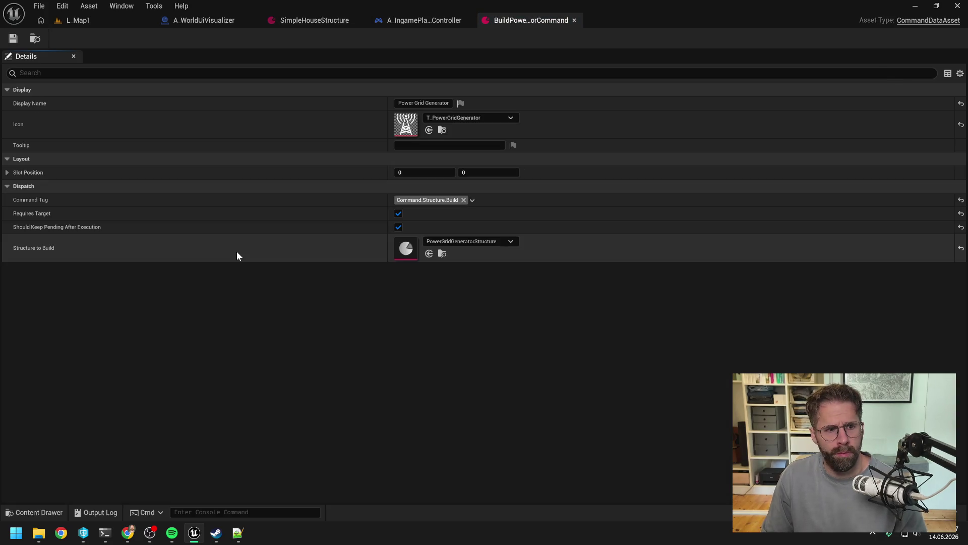
left_click(574, 20)
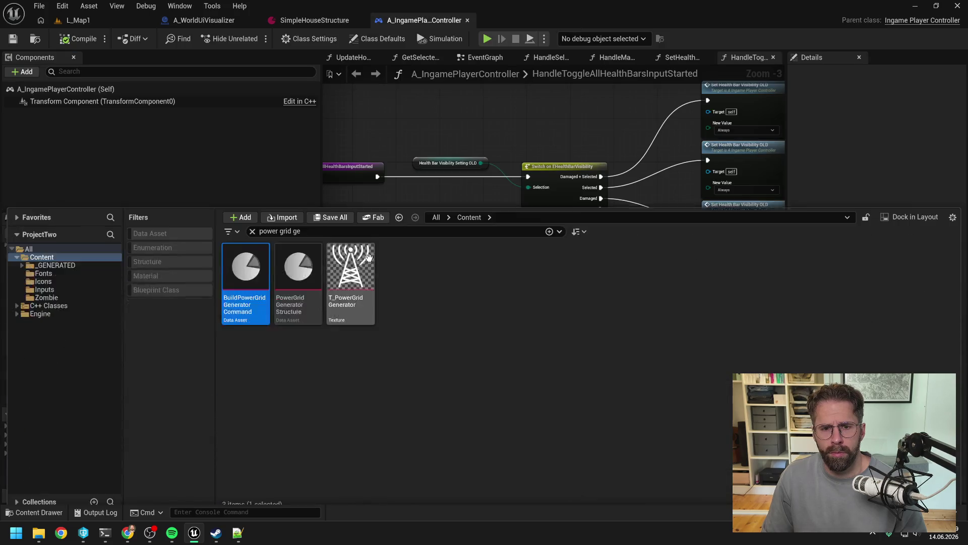
double_click(299, 285)
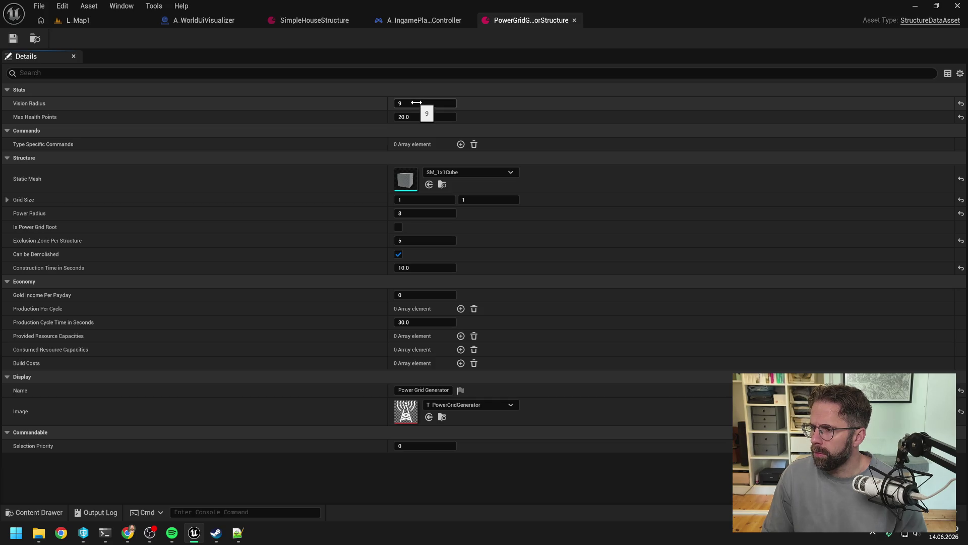
Set the SimpleHouseStructure asset's Vision Radius to 7
left_click(325, 23)
left_click(431, 105)
type("7")
key("Return")
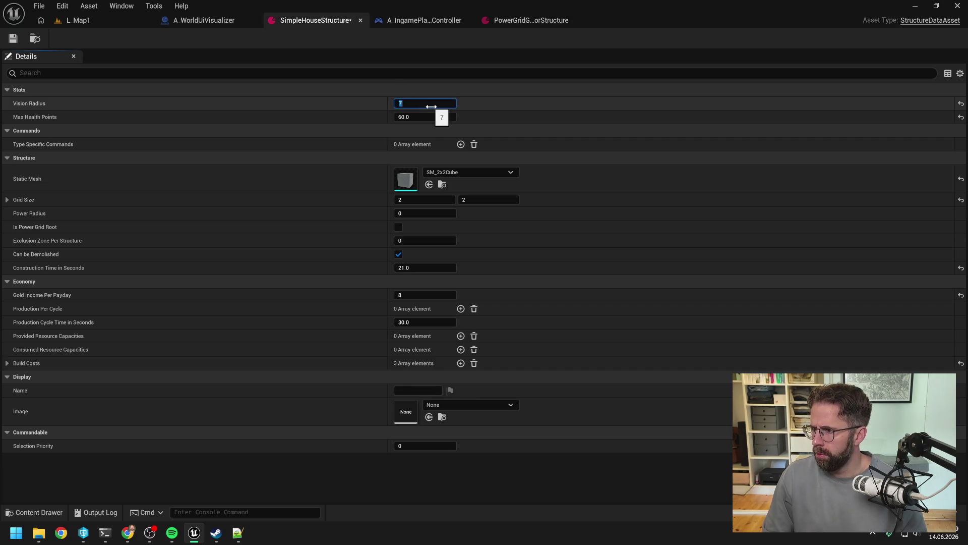
Set the generator's Max Health Points to 140 and save, checking the asset out
left_click(534, 21)
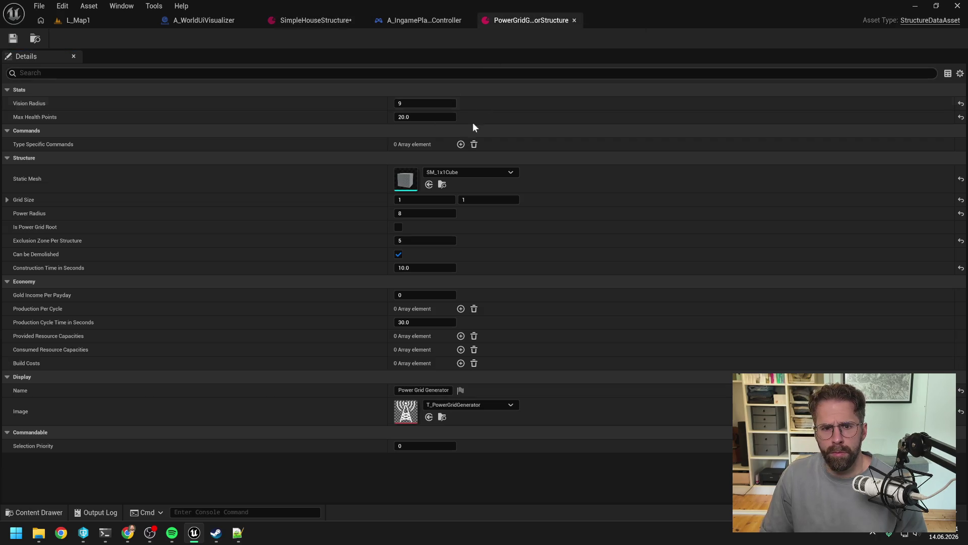
left_click(424, 117)
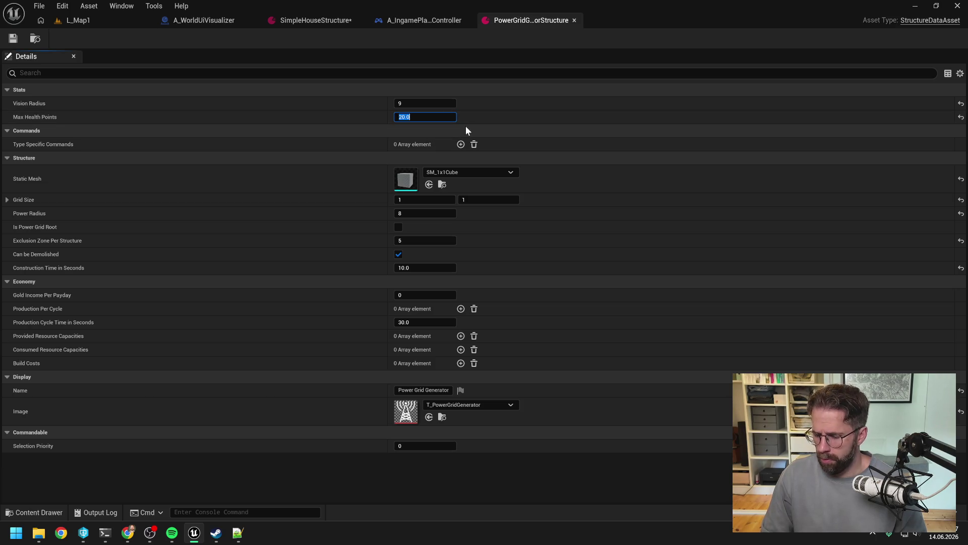
type("140")
key("Return")
left_click(14, 39)
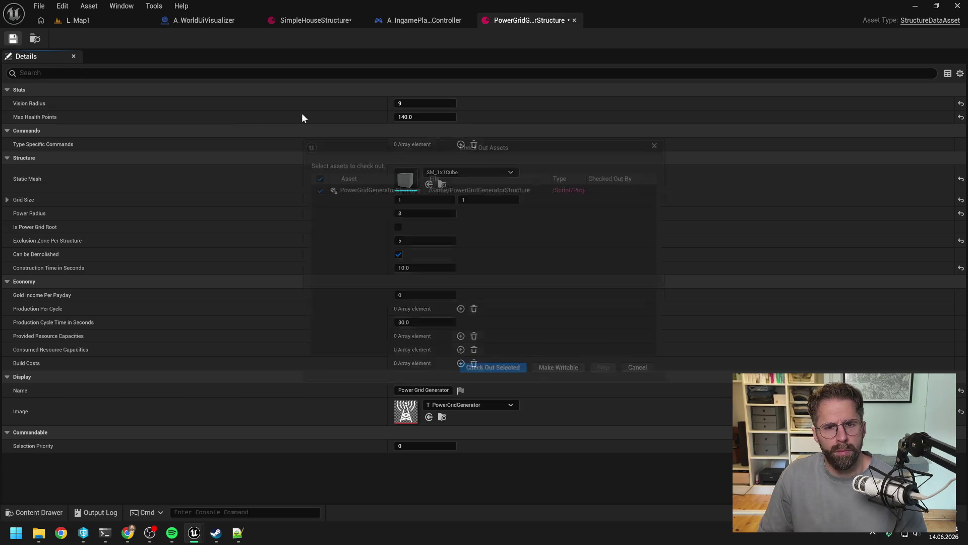
left_click(497, 378)
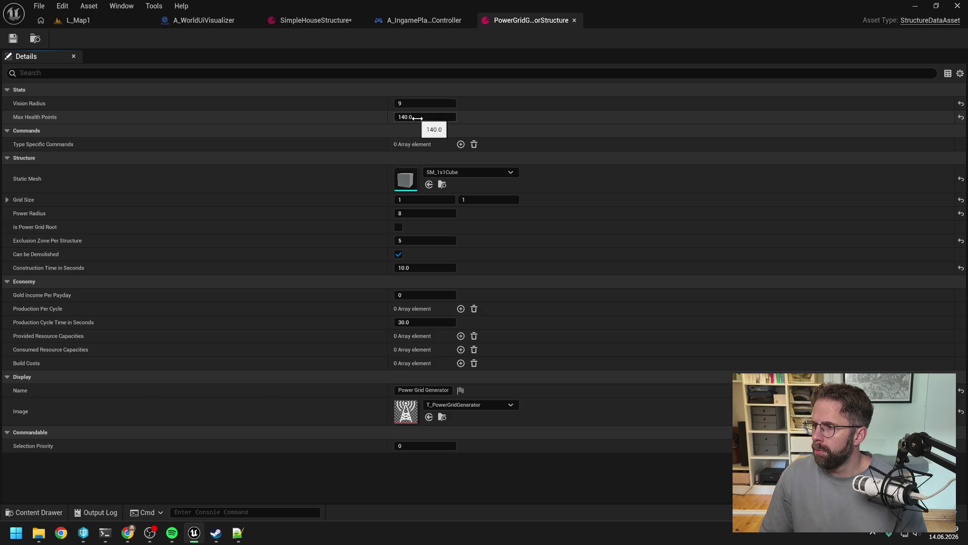
Raise Max Health Points to 175, save, and set Construction Time to 30 seconds
left_click(423, 117)
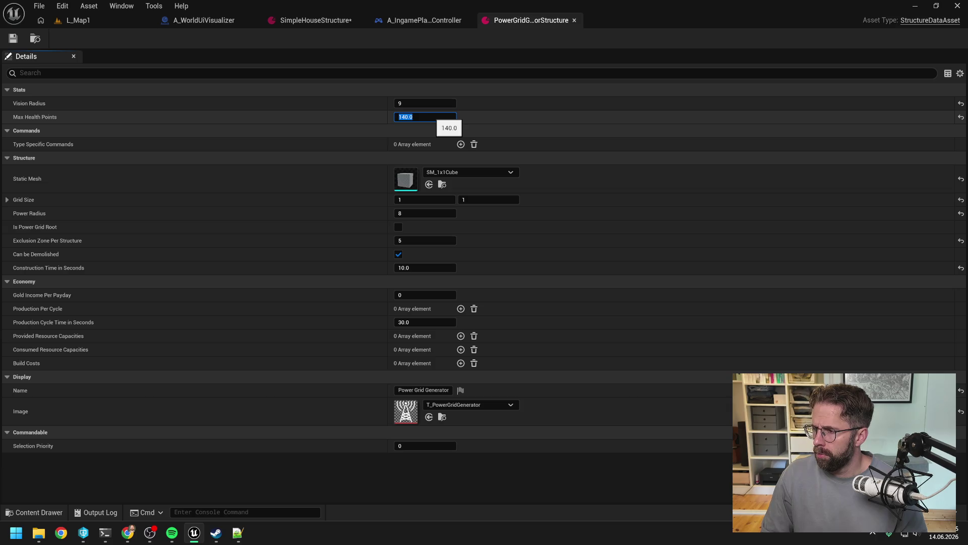
type("175")
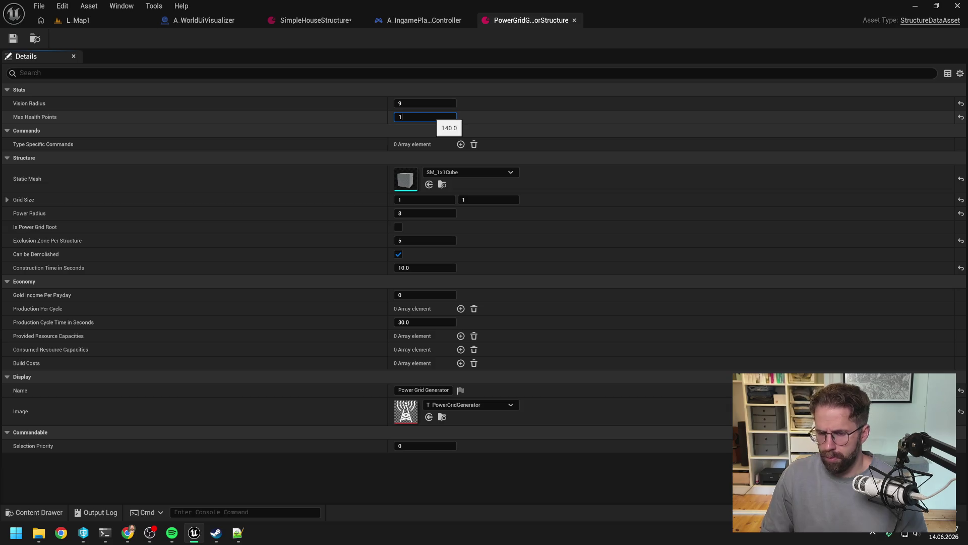
key("Return")
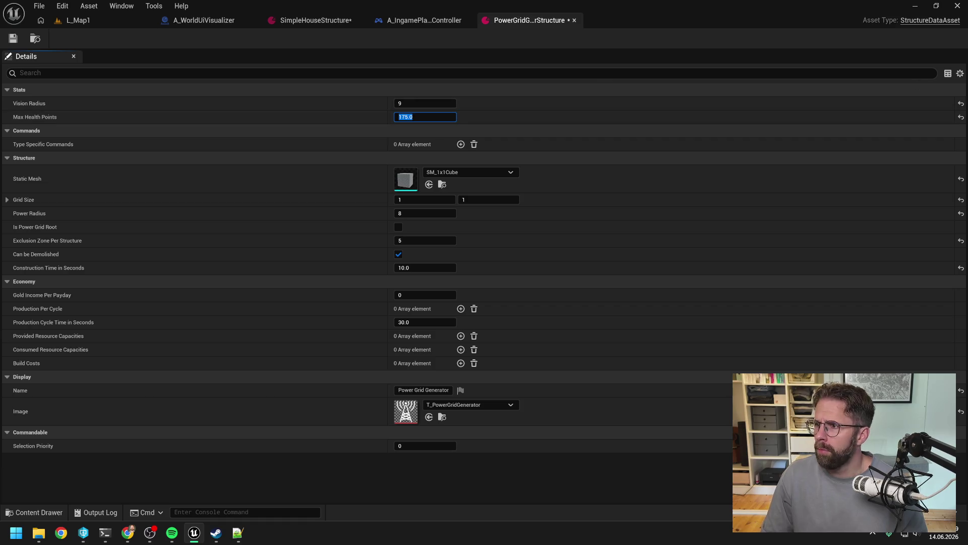
key("ctrl+s")
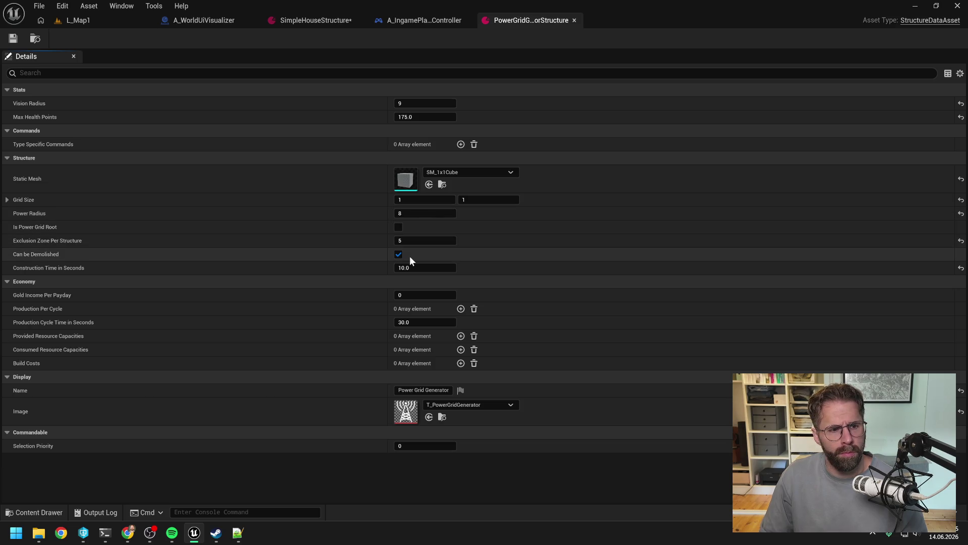
left_click(440, 268)
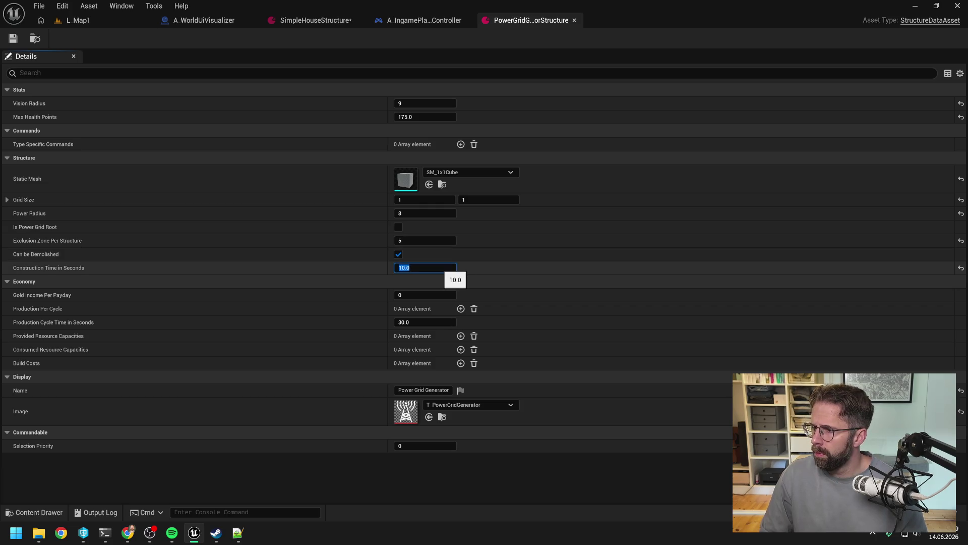
type("30")
key("Return")
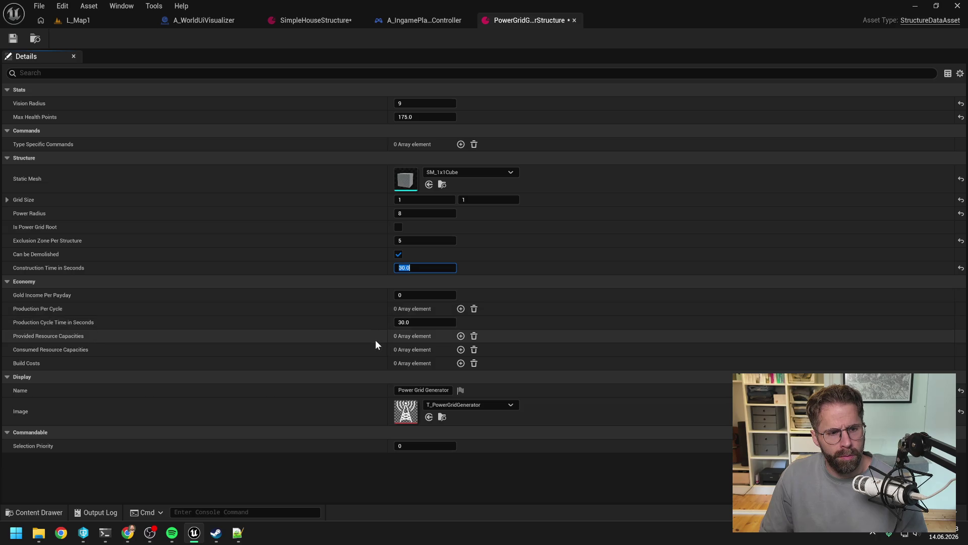
Add a first Build Costs entry of 200 Gold
left_click(461, 363)
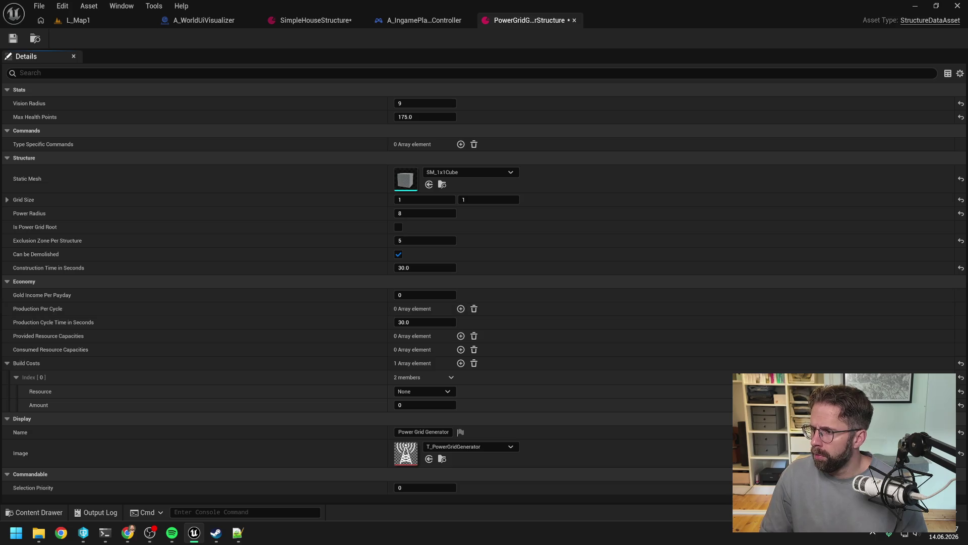
left_click(436, 391)
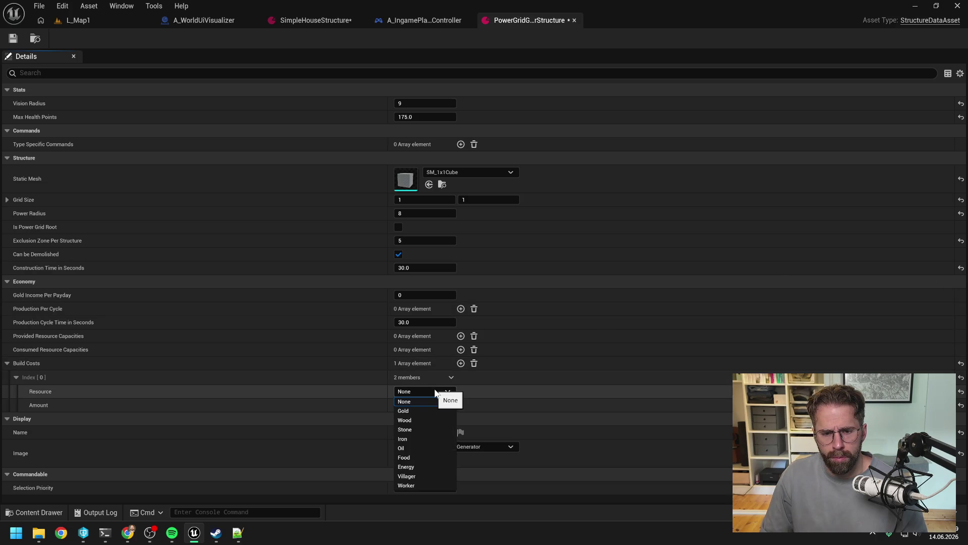
left_click(413, 411)
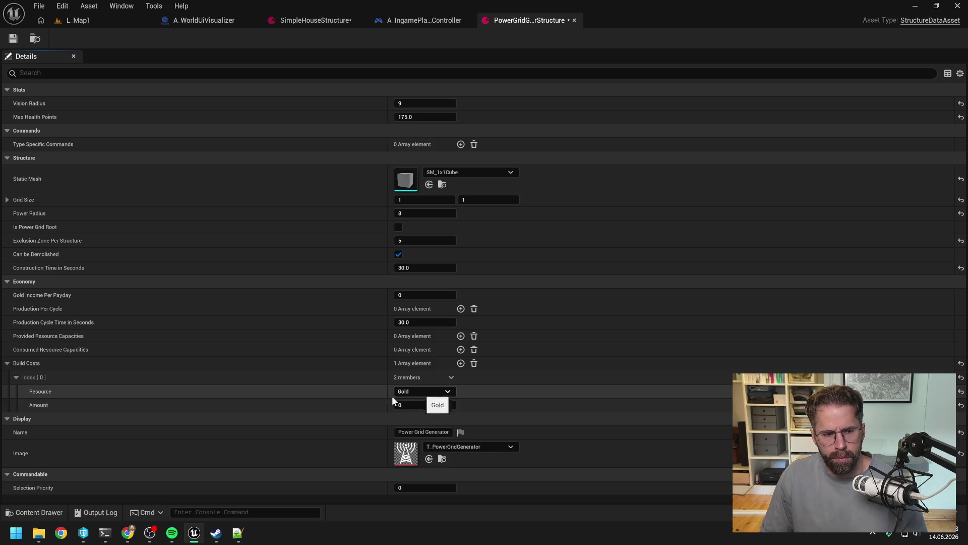
left_click(407, 404)
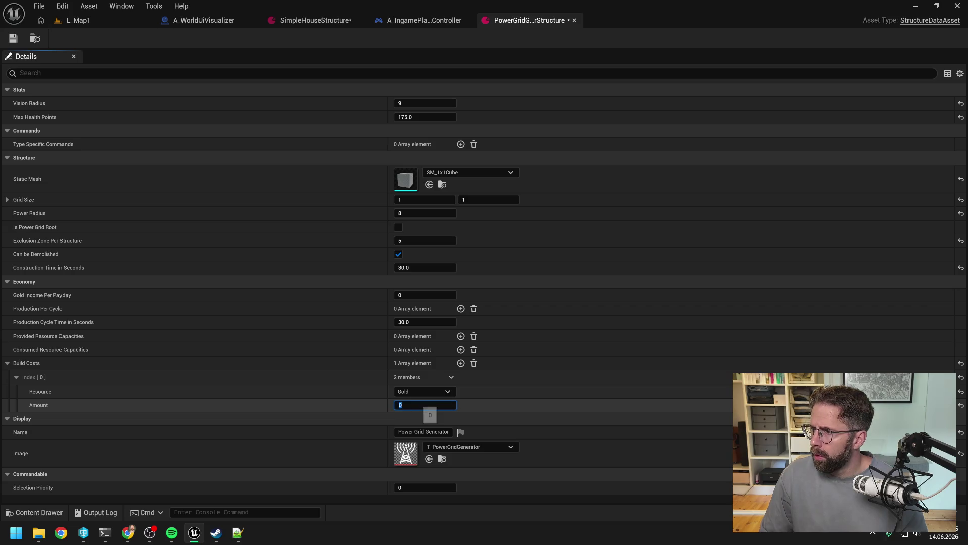
type("200")
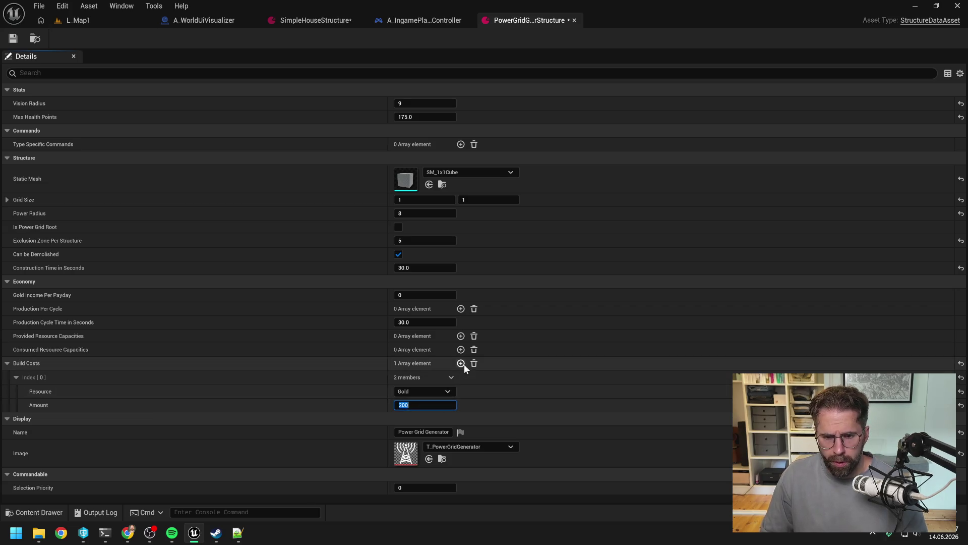
Add a second Build Costs entry of 10 Wood and save the asset
left_click(460, 364)
left_click(413, 434)
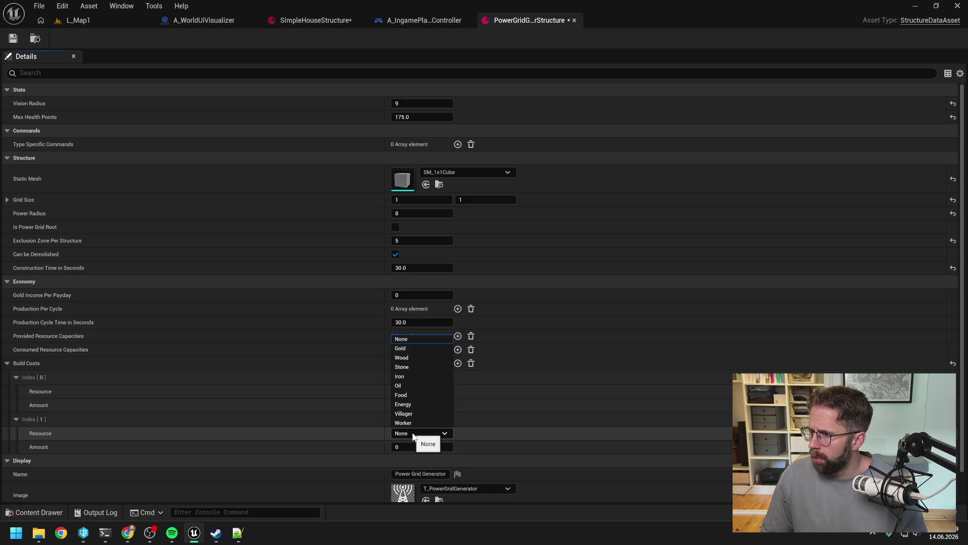
left_click(413, 357)
left_click(408, 447)
type("10")
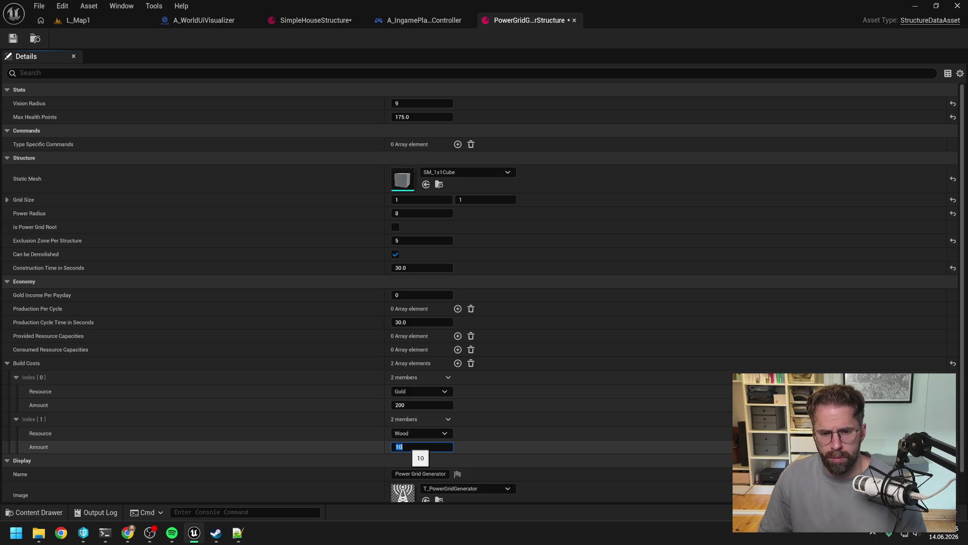
key("Return")
left_click(11, 41)
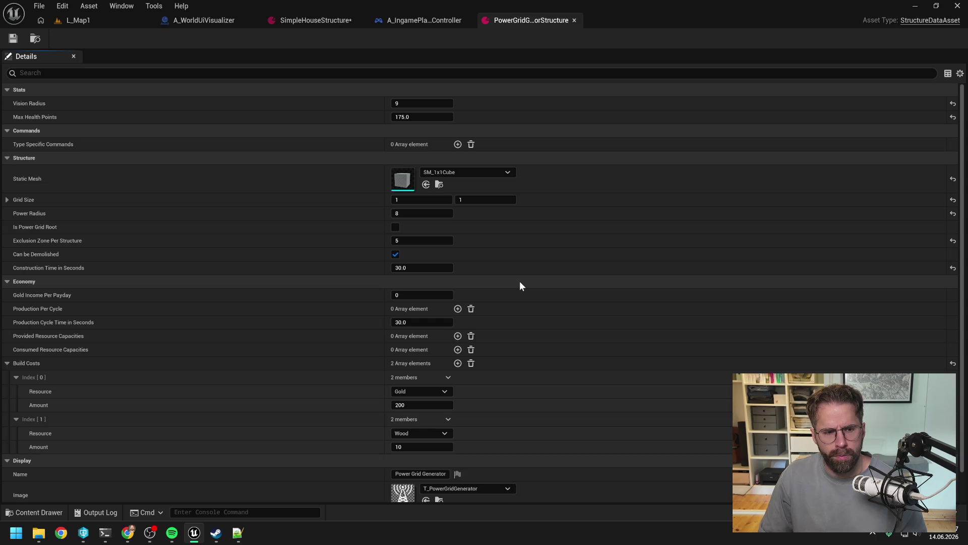
Add a spare third Build Costs entry, then delete it
left_click(457, 364)
left_click(413, 477)
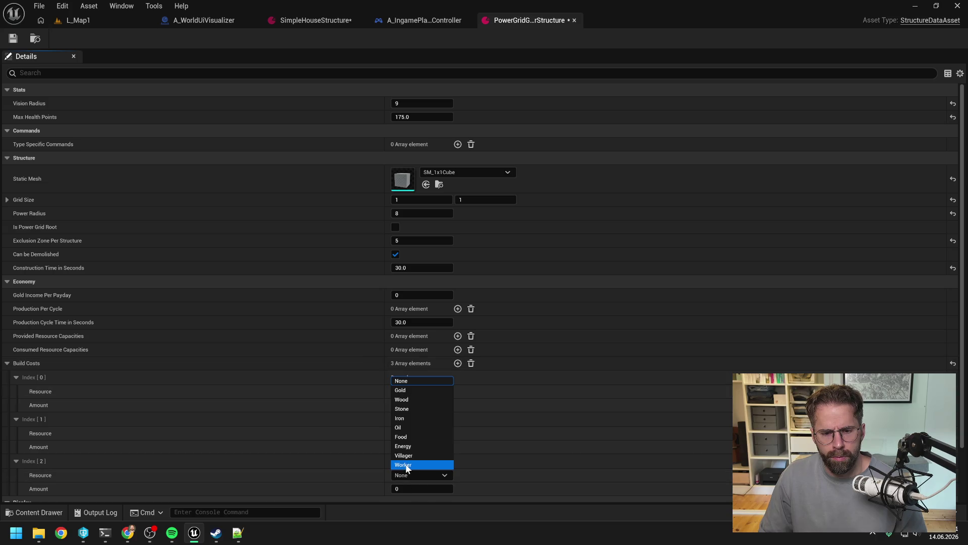
left_click(414, 476)
left_click(448, 461)
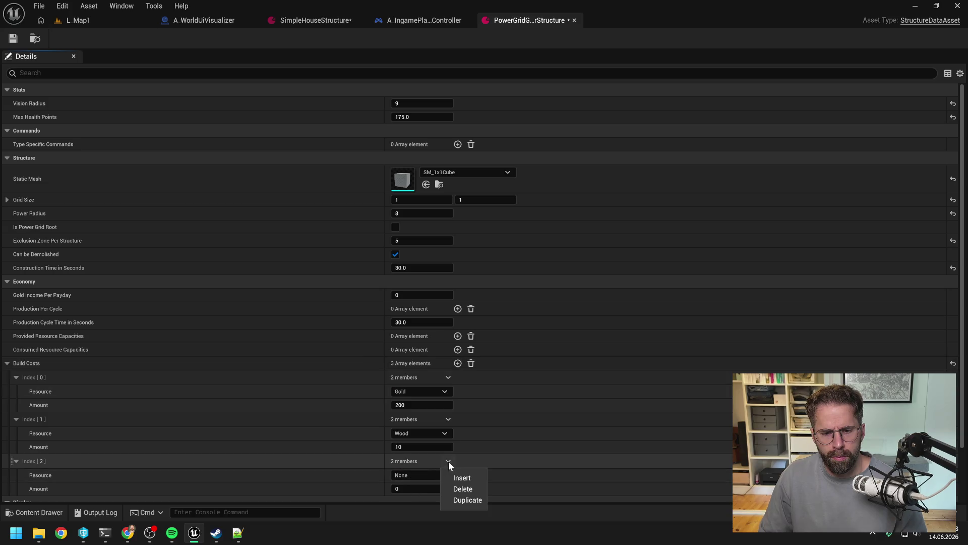
left_click(465, 487)
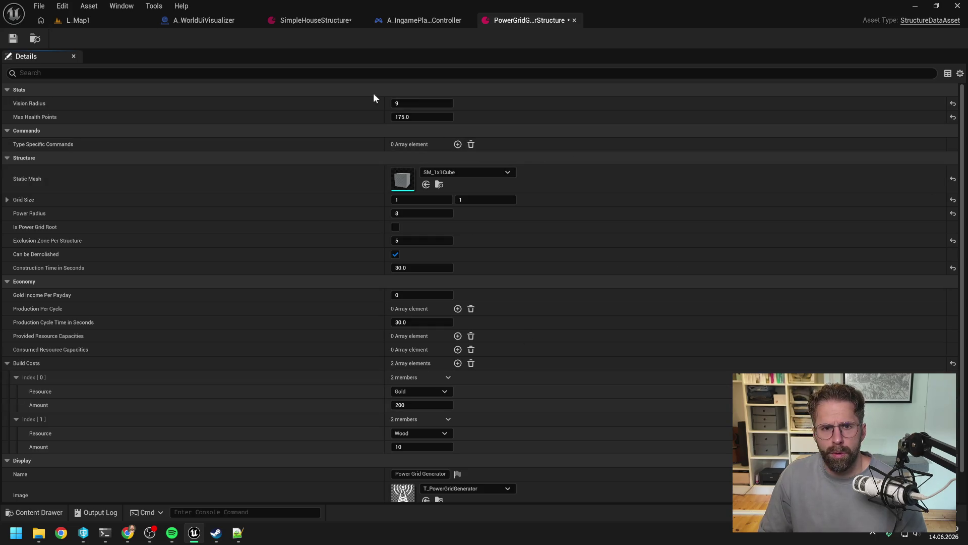
Bring up the resource system terminal and read Claude's change summary
mouse_move(105, 533)
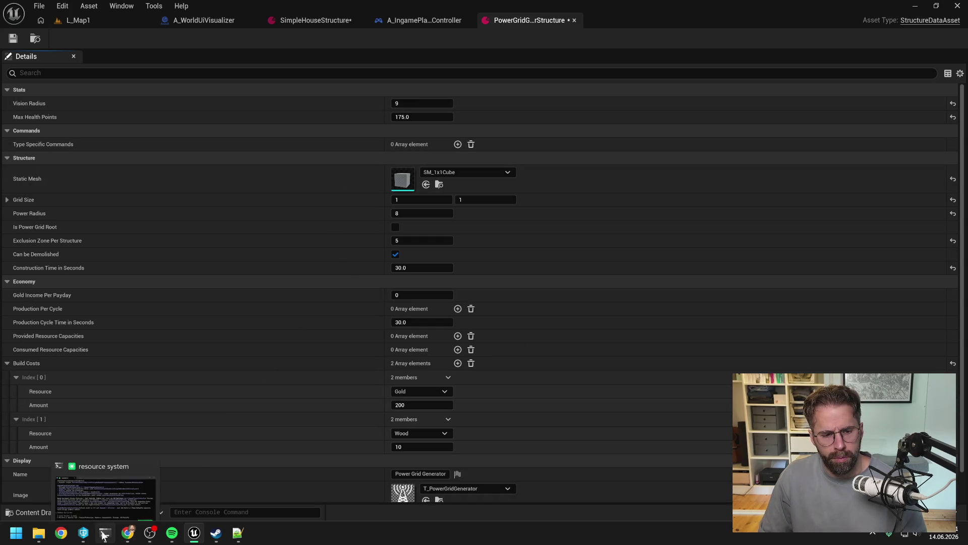
left_click(103, 480)
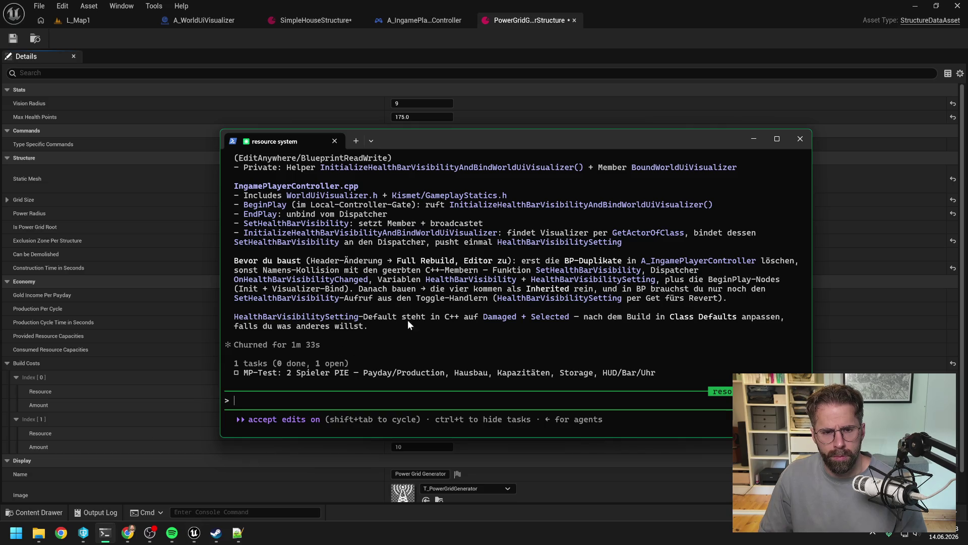
scroll(427, 317, "up", 10)
scroll(424, 318, "down", 10)
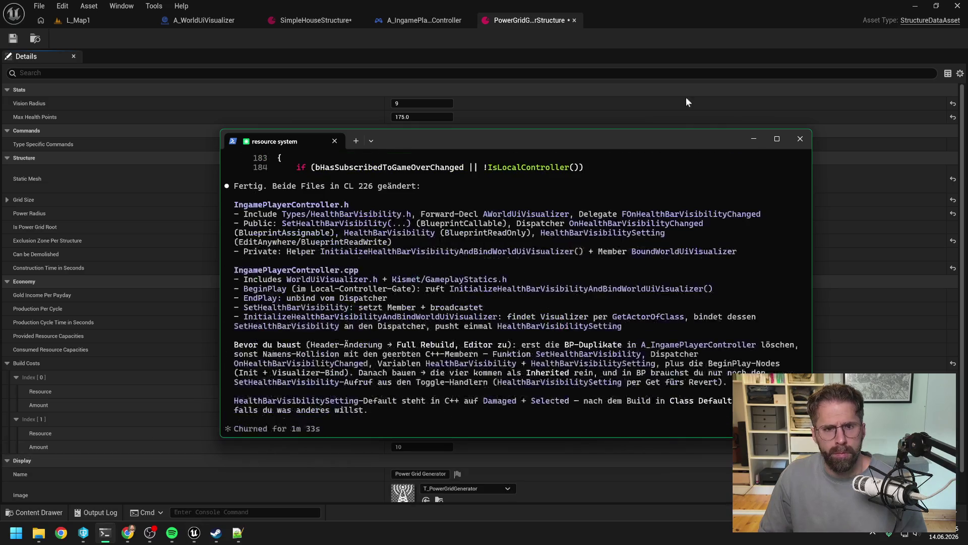
Close Unreal saving both structure assets, then open ProjectTwo.sln from the Development folder
left_click(958, 6)
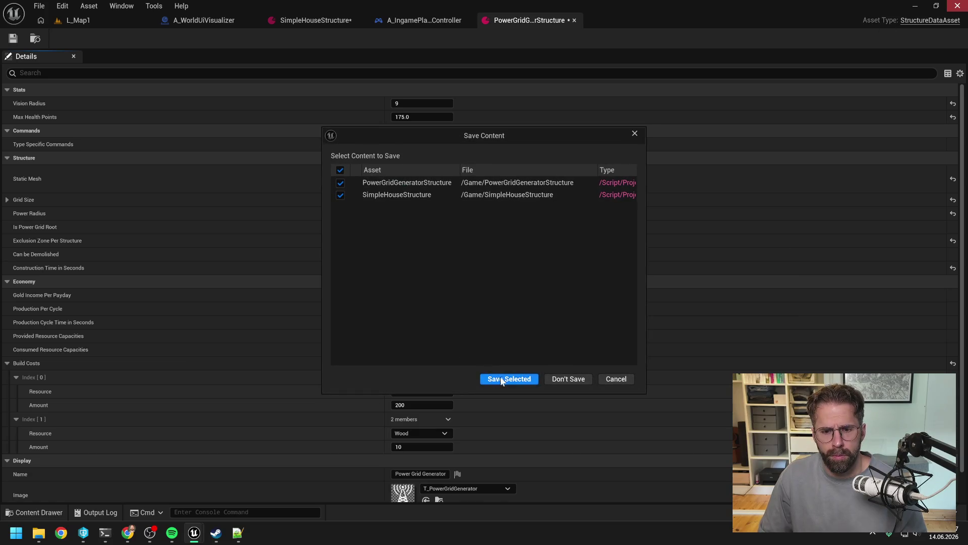
left_click(509, 379)
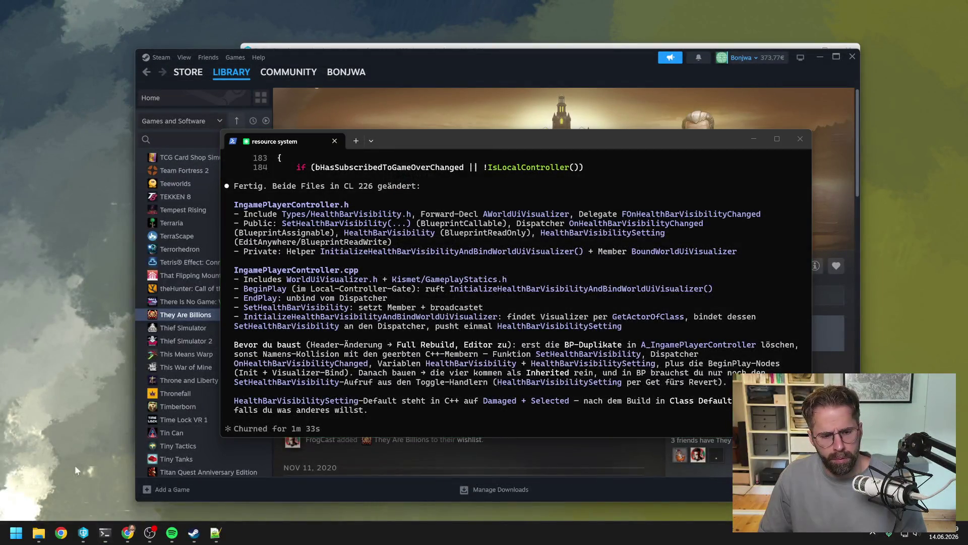
mouse_move(81, 536)
left_click(38, 533)
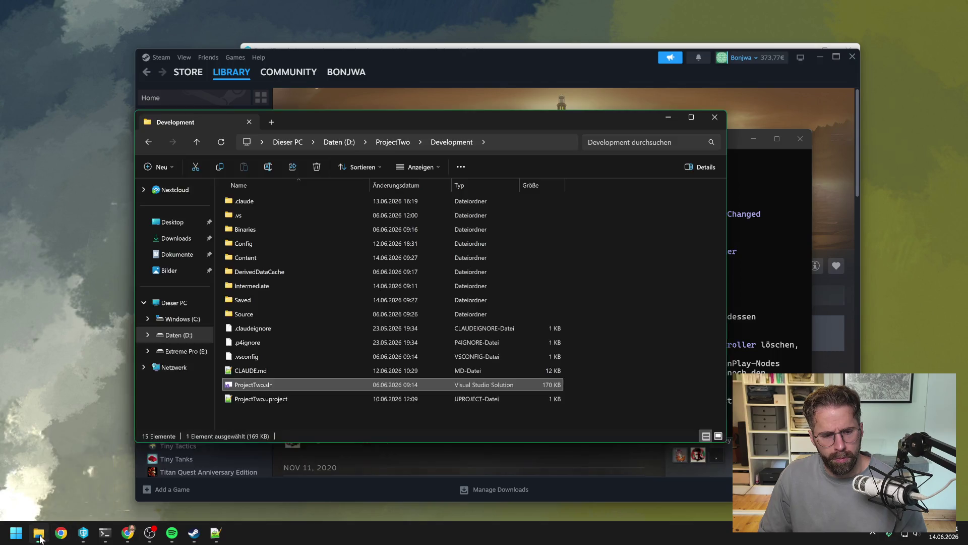
double_click(270, 385)
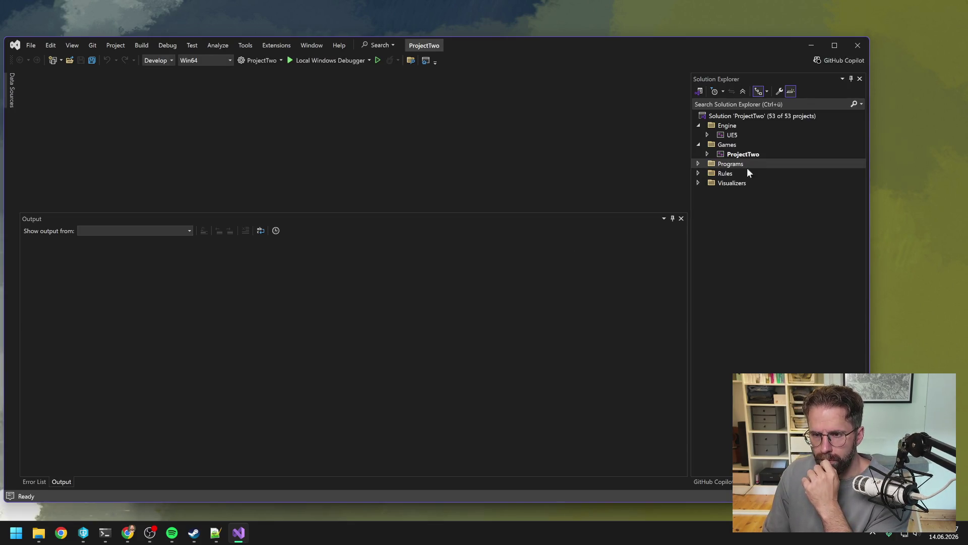
Rebuild the ProjectTwo project and close Visual Studio once the rebuild succeeds
left_click(742, 154)
right_click(742, 155)
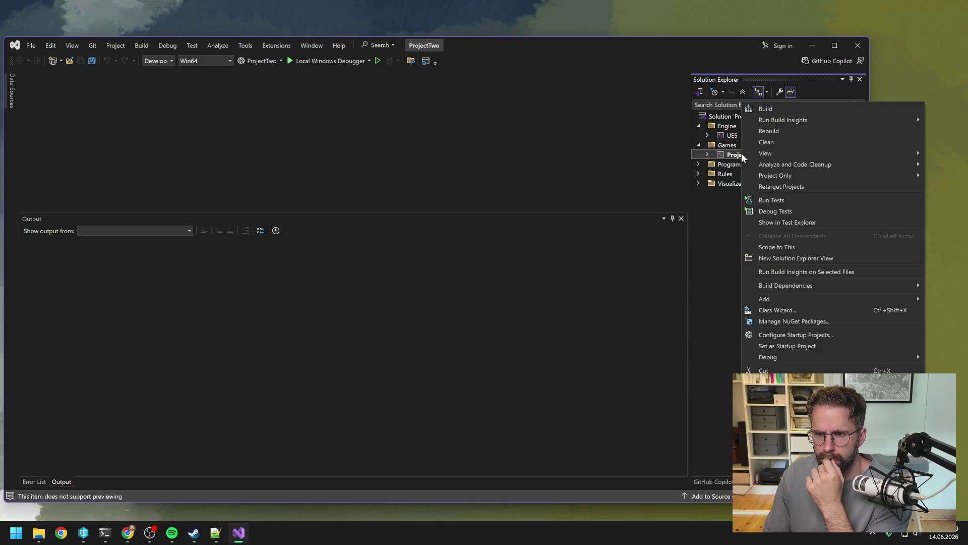
left_click(776, 132)
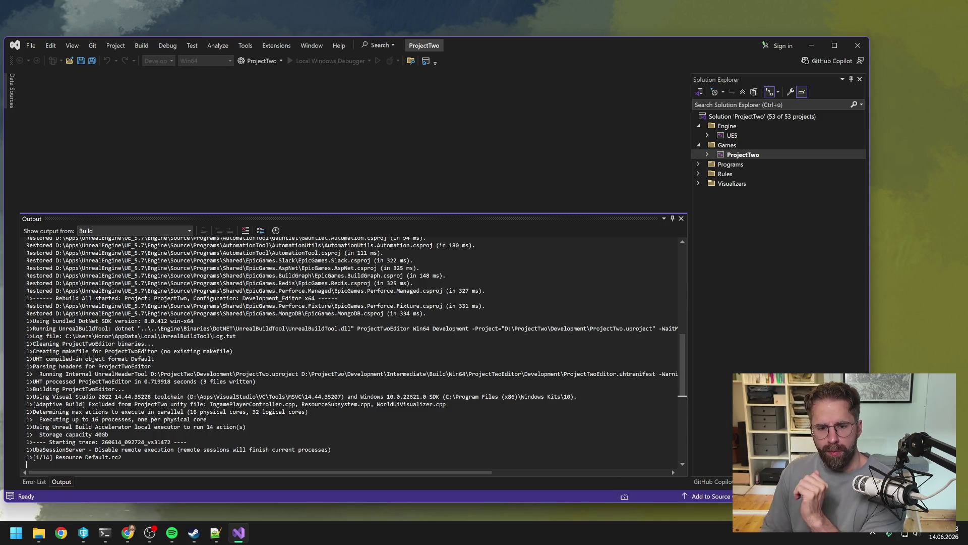
scroll(671, 469, "down", 4)
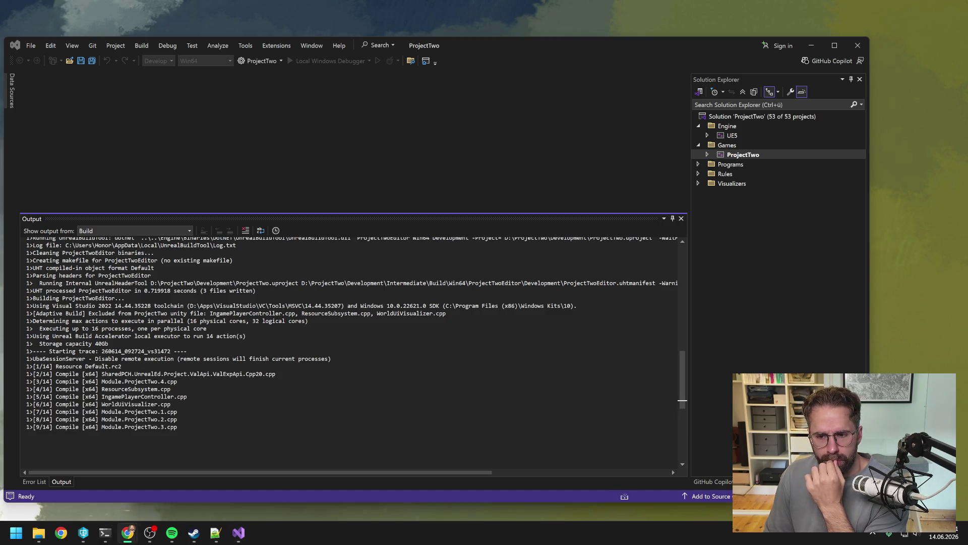
scroll(672, 469, "down", 1)
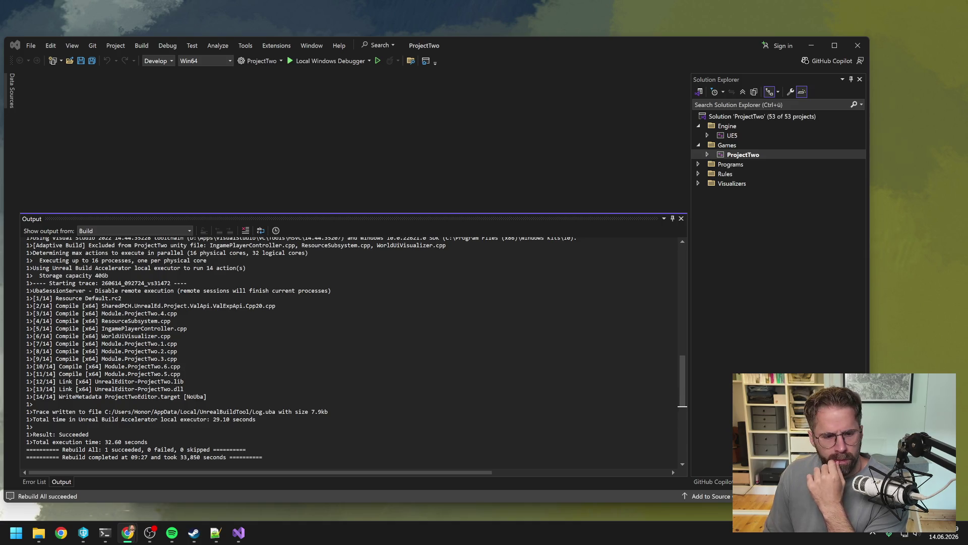
left_click(857, 46)
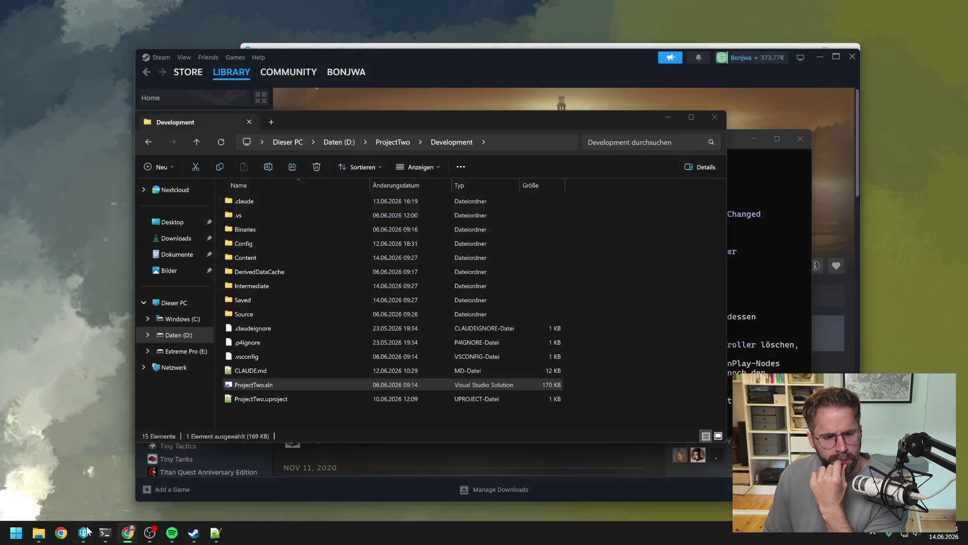
left_click(84, 531)
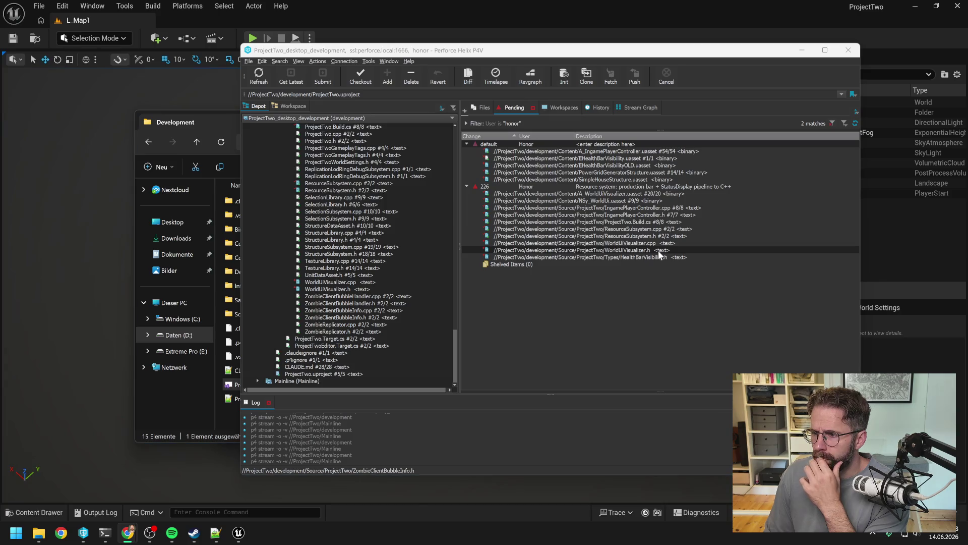
Return to the reopened Unreal editor after reviewing P4V's pending changelists
left_click(517, 5)
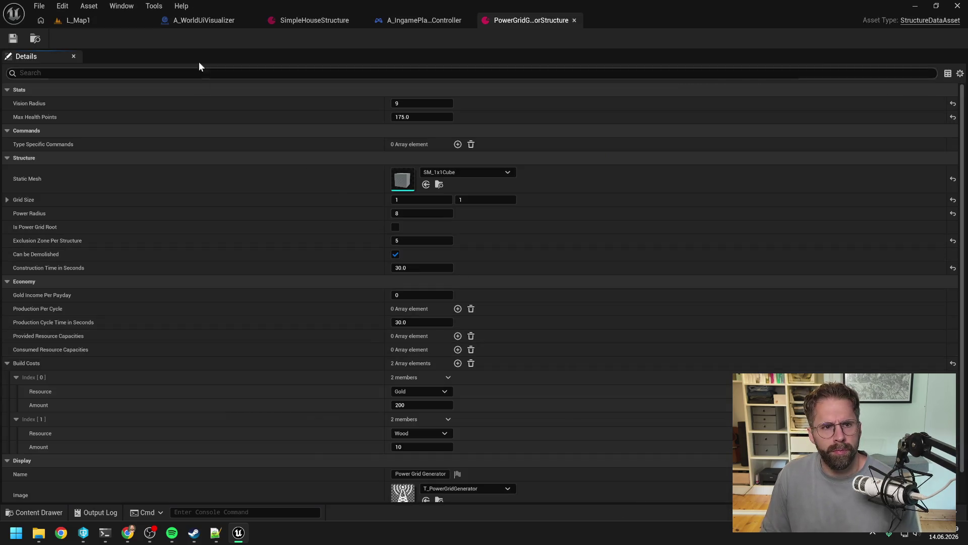
Look over the A_WorldUiVisualizer Blueprint, then switch to A_IngamePlayerController
left_click(199, 21)
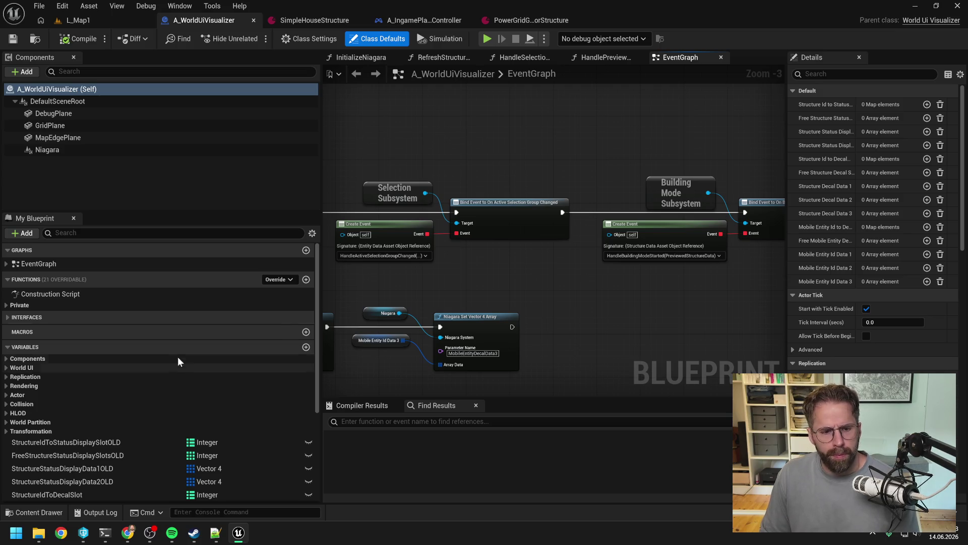
scroll(183, 356, "down", 3)
left_click(424, 20)
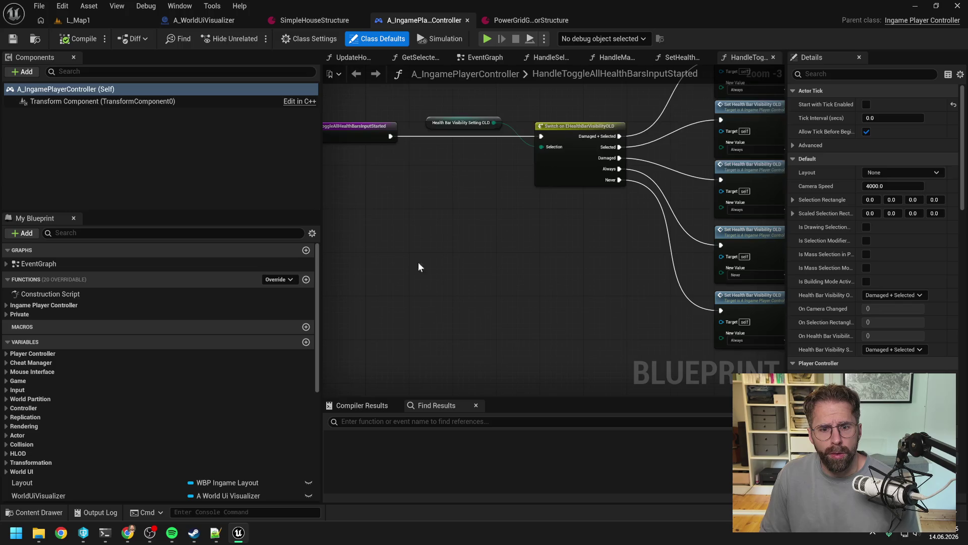
scroll(224, 355, "down", 5)
scroll(248, 340, "up", 10)
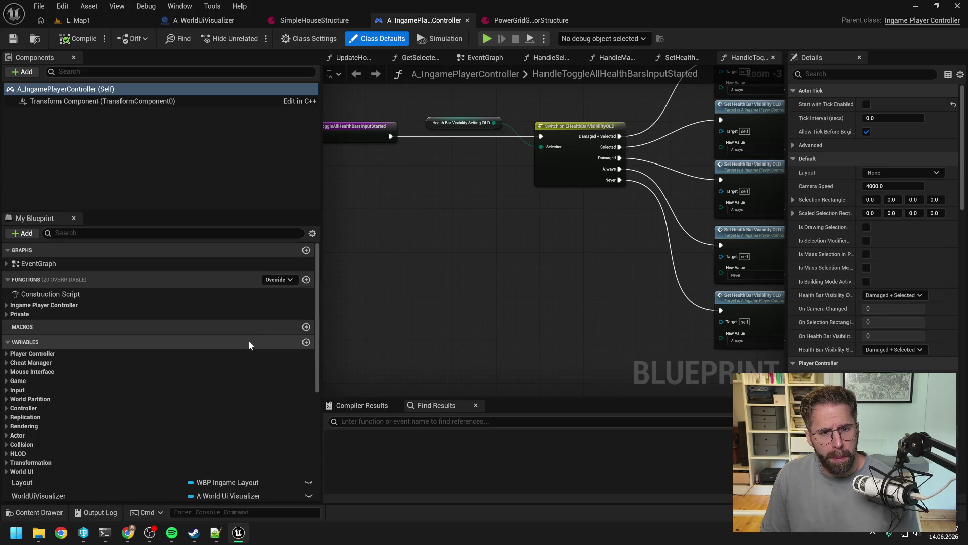
Show inherited variables, peek at the Player Controller variables, and switch to the Claude terminal
left_click(313, 233)
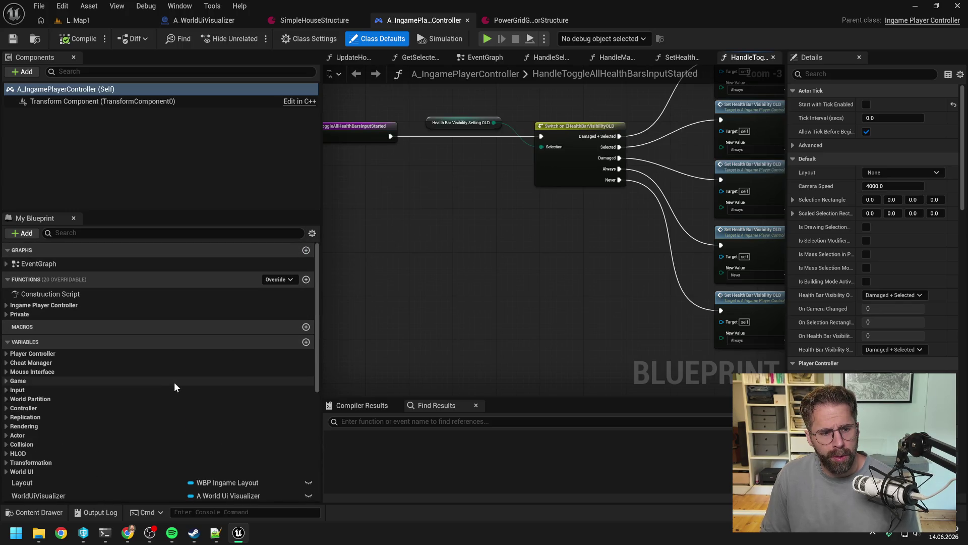
left_click(7, 354)
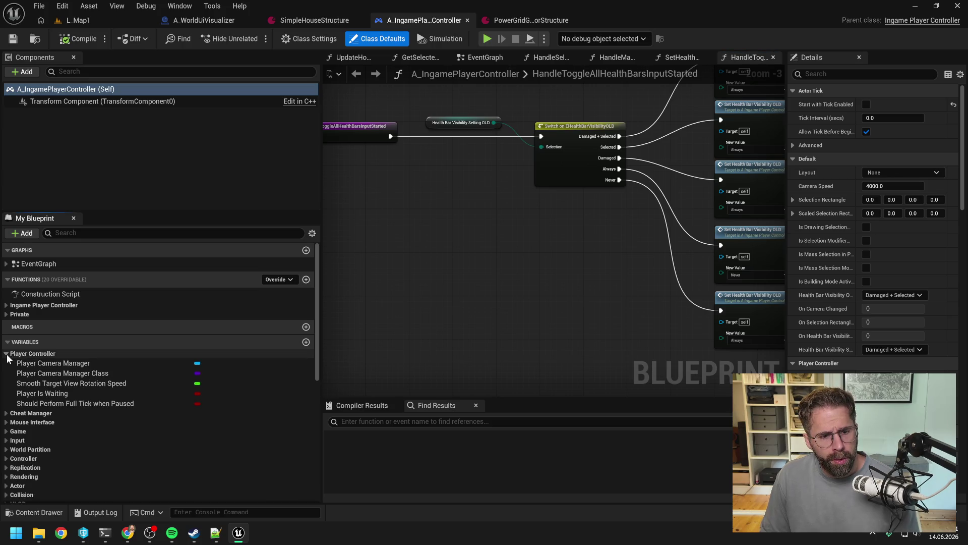
left_click(7, 354)
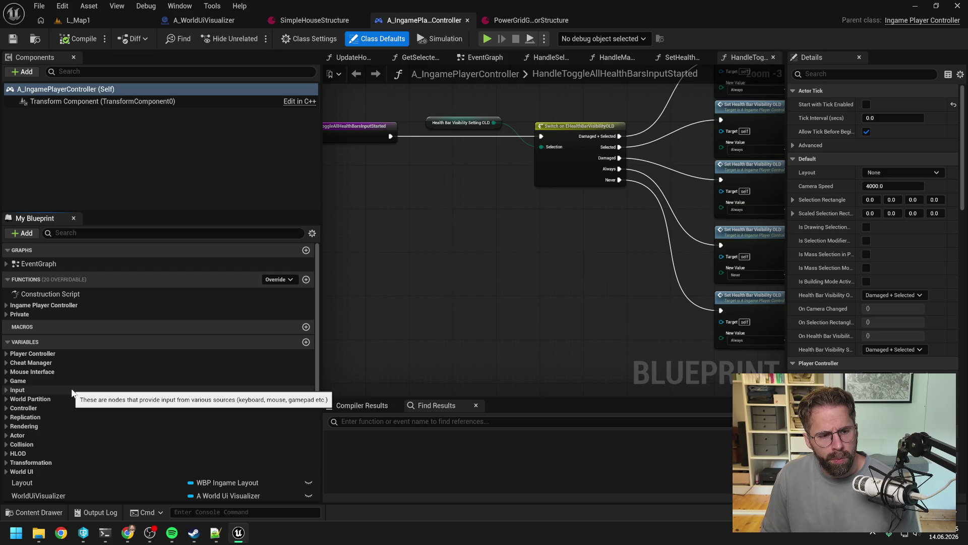
key("alt+Tab")
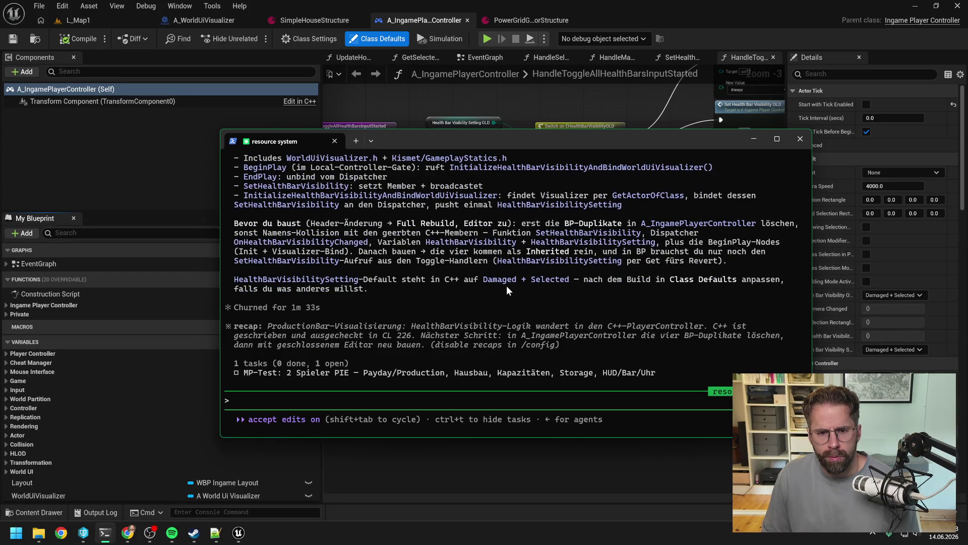
Move the terminal off screen and inspect the HealthBarVisibilitySettingOLD variable
mouse_move(492, 146)
left_mouse_down()
mouse_move(566, 140)
mouse_move(967, 167)
left_mouse_up()
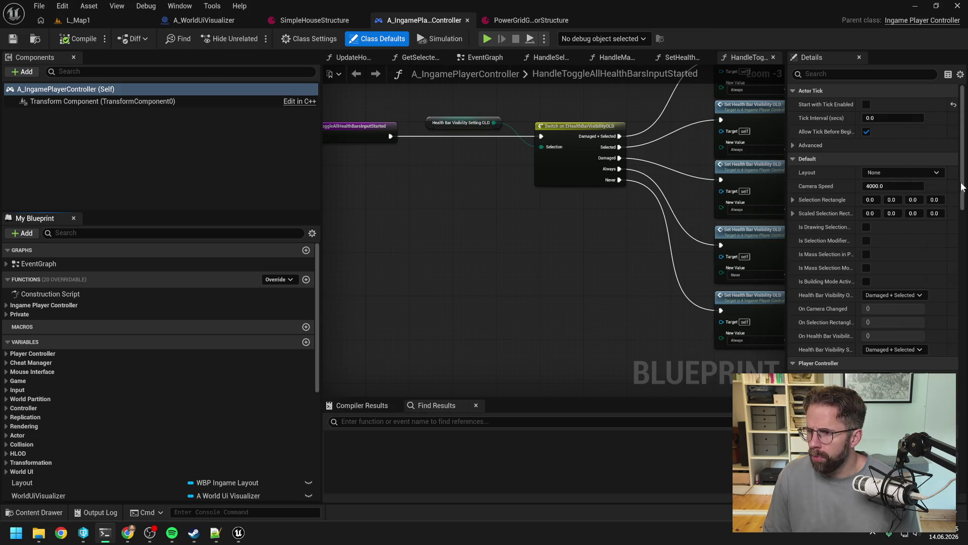
scroll(94, 424, "down", 3)
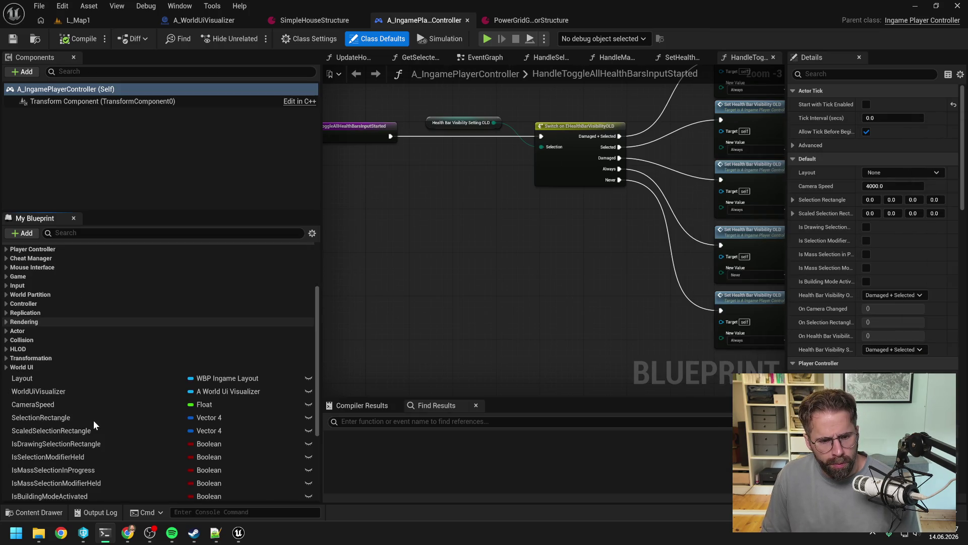
scroll(110, 414, "down", 4)
left_click(92, 390)
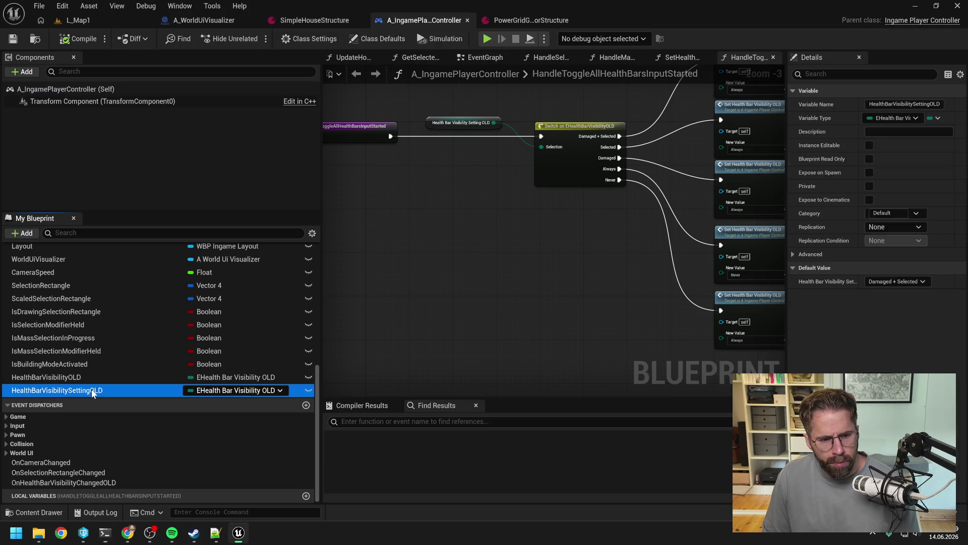
scroll(91, 389, "up", 1)
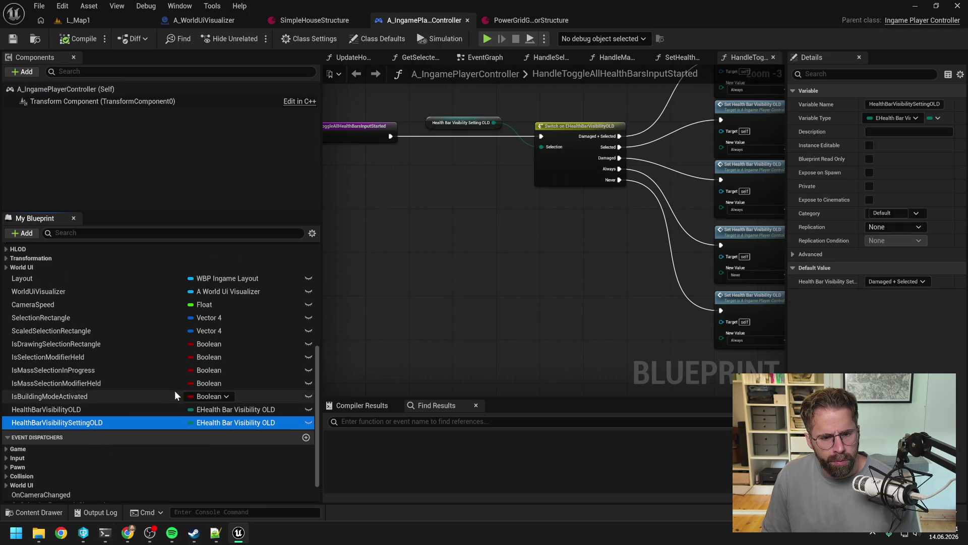
scroll(171, 392, "up", 4)
scroll(131, 398, "up", 1)
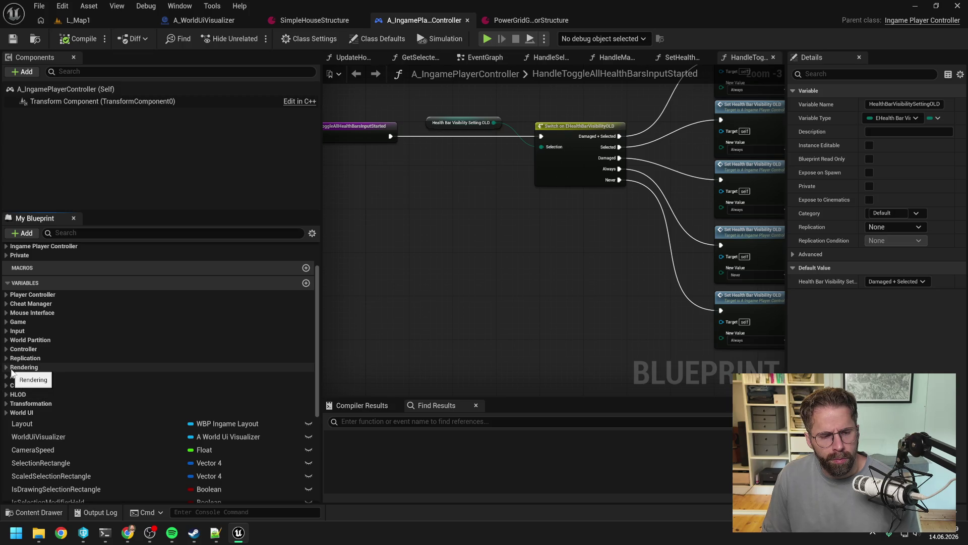
left_click(10, 349)
left_click(10, 349)
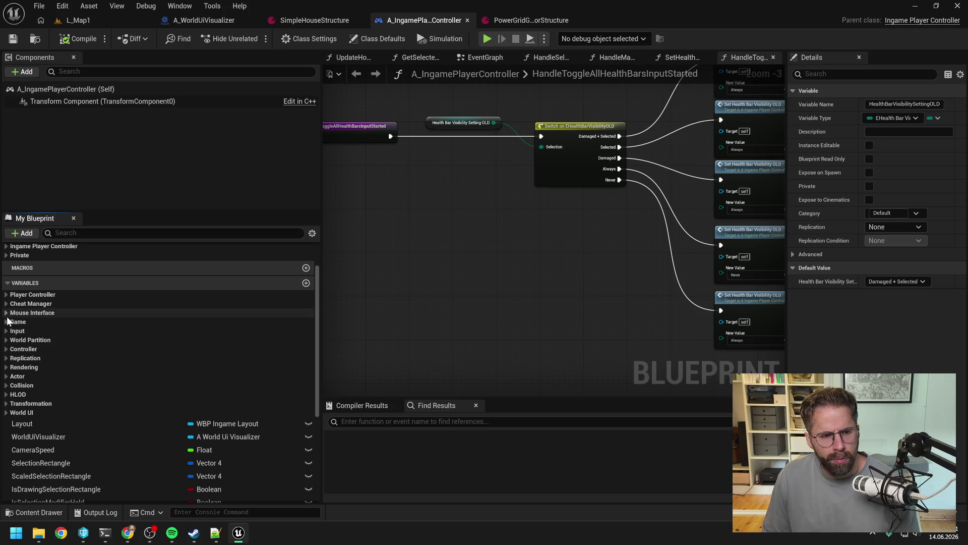
Browse the Mouse Interface and Game › Feedback variable categories
left_click(6, 314)
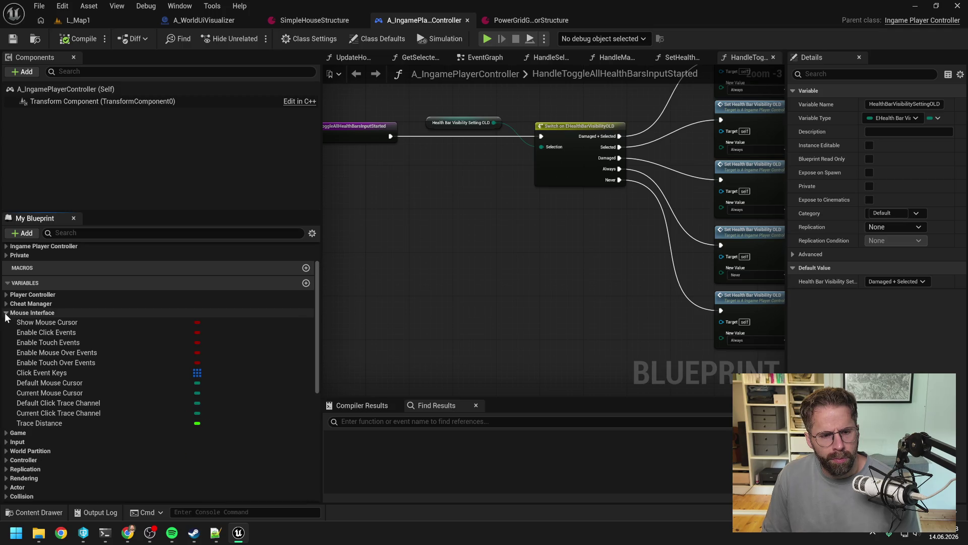
left_click(6, 314)
left_click(6, 322)
left_click(11, 331)
left_click(11, 332)
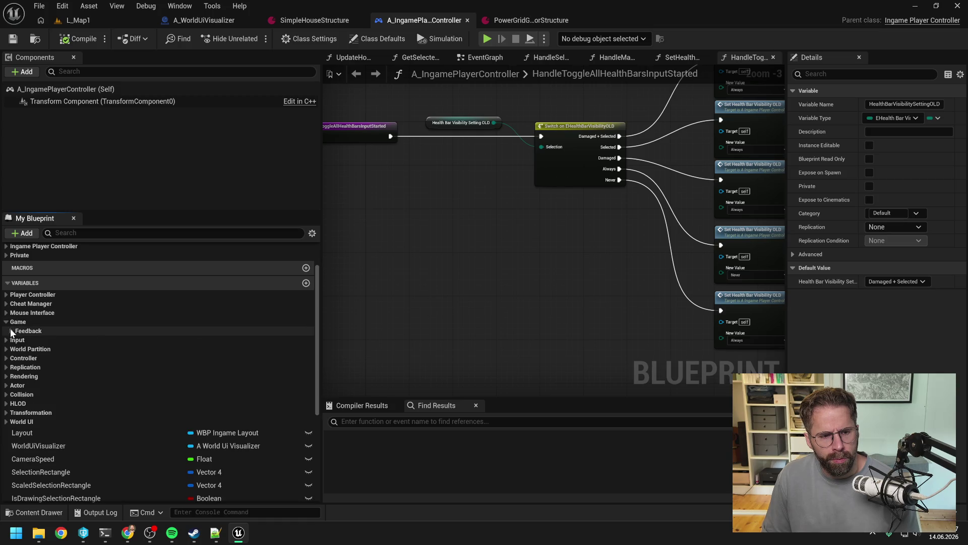
left_click(7, 322)
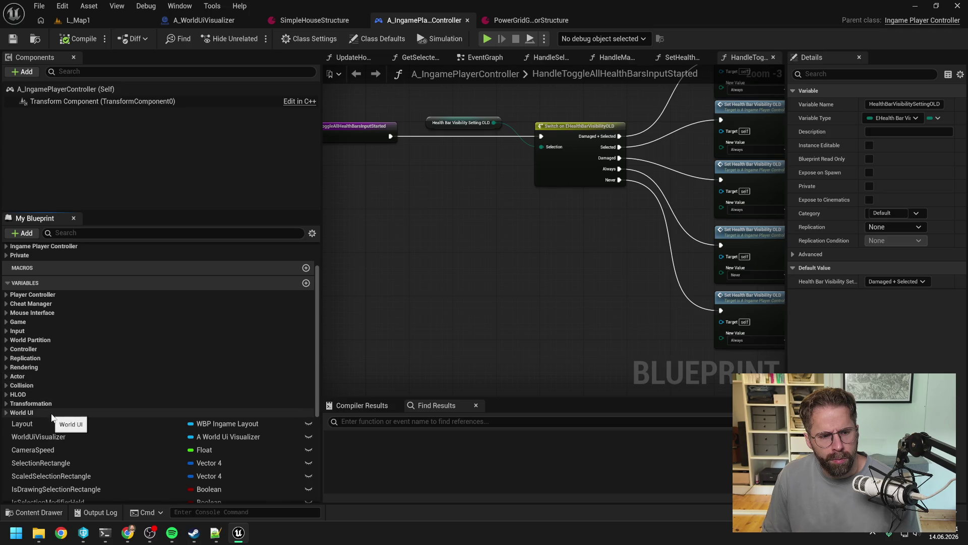
Under World UI › Status Display, drag Health Bar Visibility into the graph as a getter
left_click(6, 413)
left_click(11, 422)
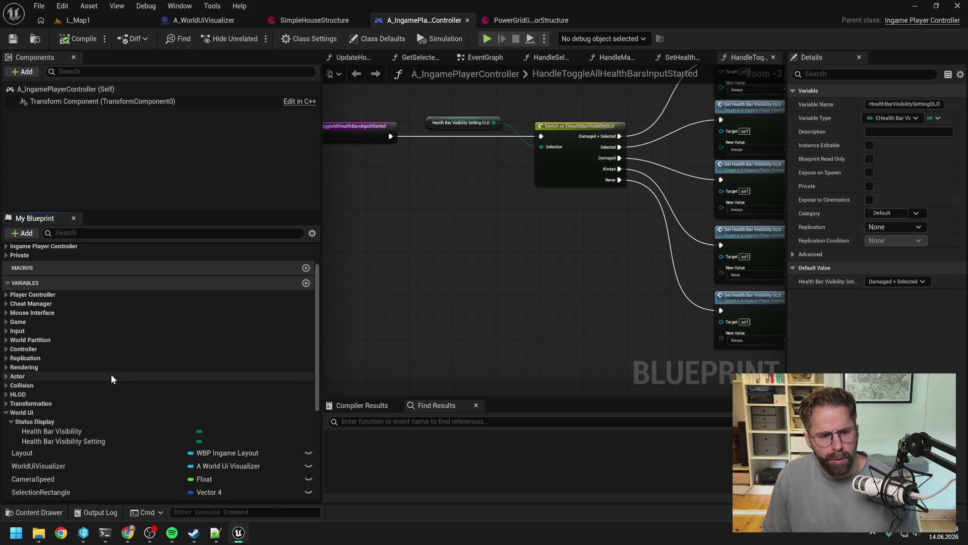
scroll(111, 374, "down", 3)
left_click(86, 361)
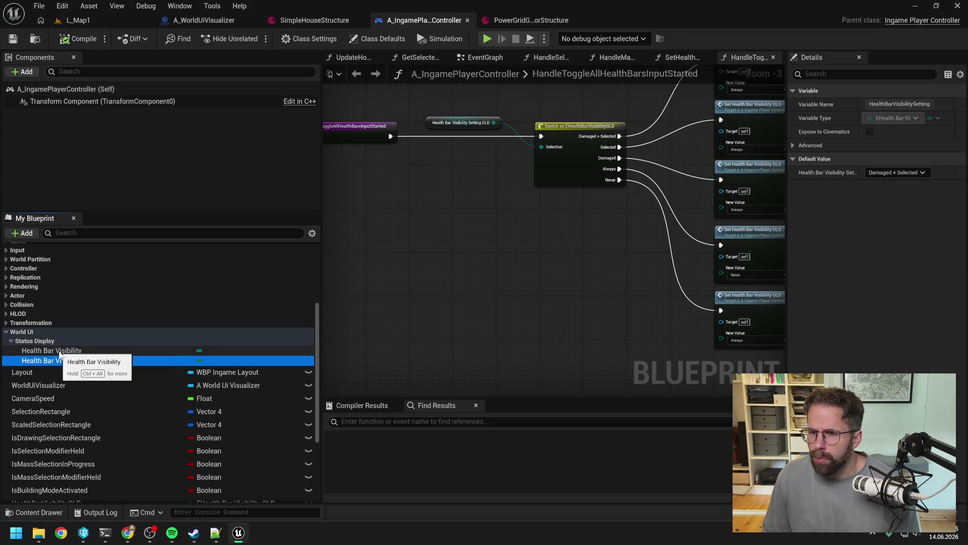
left_click(59, 352)
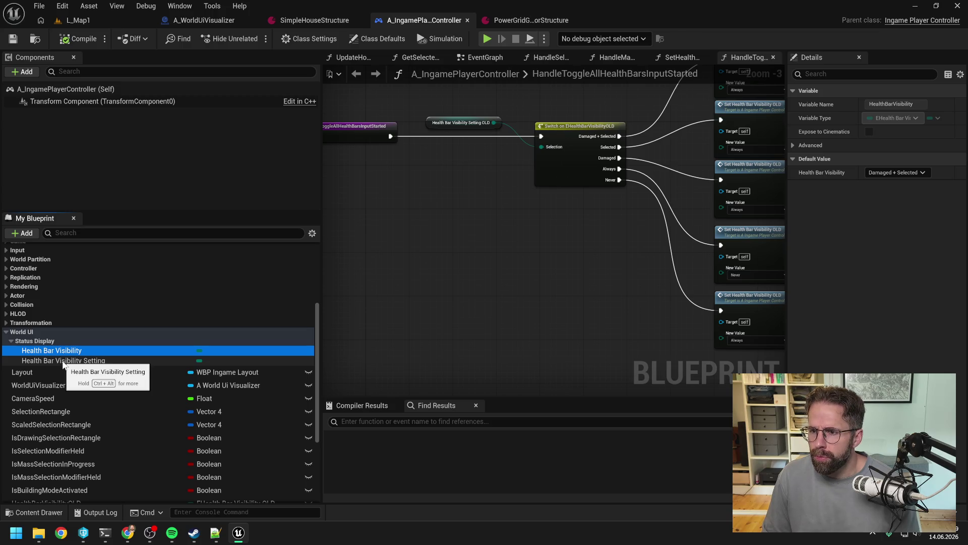
left_click(64, 361)
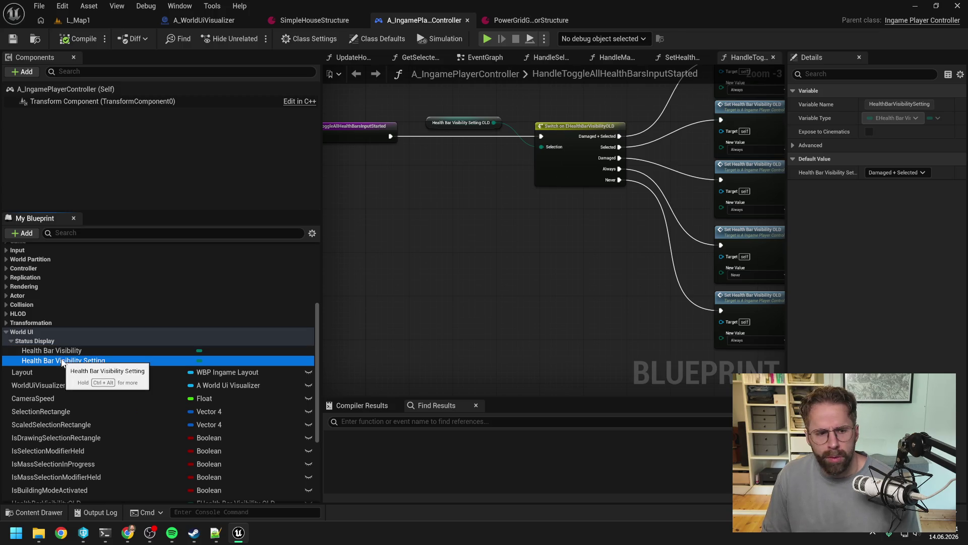
left_click(60, 351)
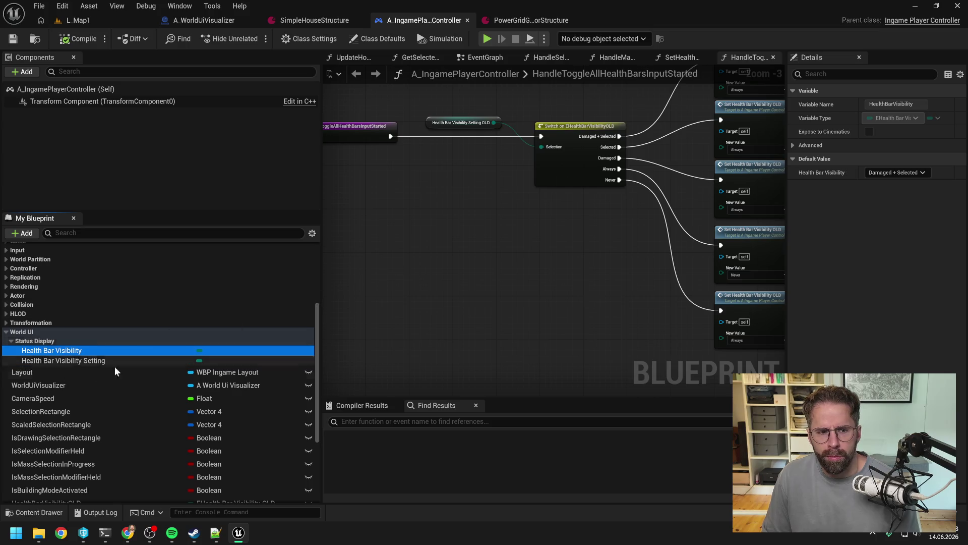
mouse_move(65, 351)
left_mouse_down()
mouse_move(428, 158)
mouse_move(547, 146)
mouse_move(537, 147)
left_mouse_up()
left_click(468, 180)
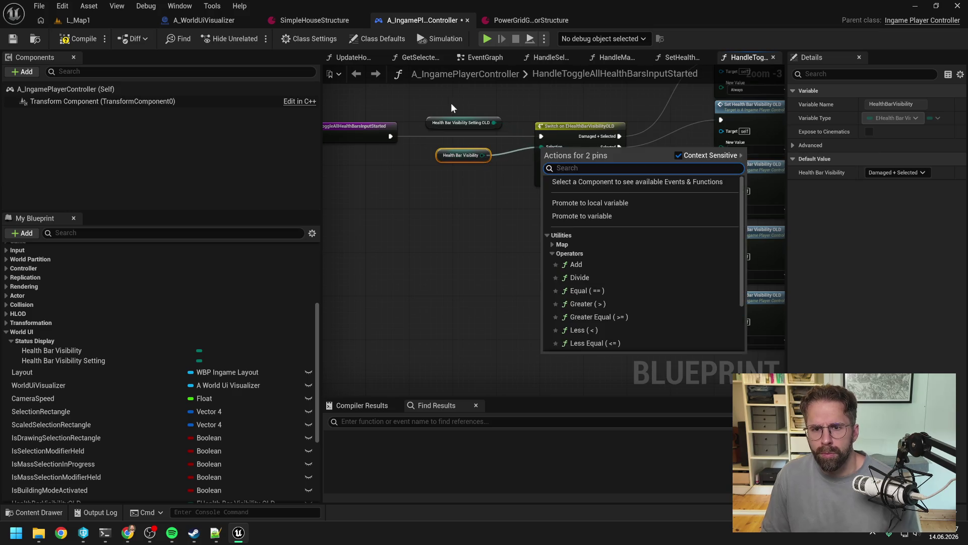
Add a Switch on EHealthBarVisibility driven by the getter and the toggle event
left_click(492, 206)
mouse_move(468, 191)
left_mouse_down()
mouse_move(501, 245)
mouse_move(555, 239)
left_mouse_up()
type("switch")
key("Return")
mouse_move(378, 171)
left_mouse_down()
mouse_move(533, 244)
mouse_move(407, 231)
mouse_move(425, 241)
mouse_move(403, 242)
left_mouse_up()
left_click(435, 237)
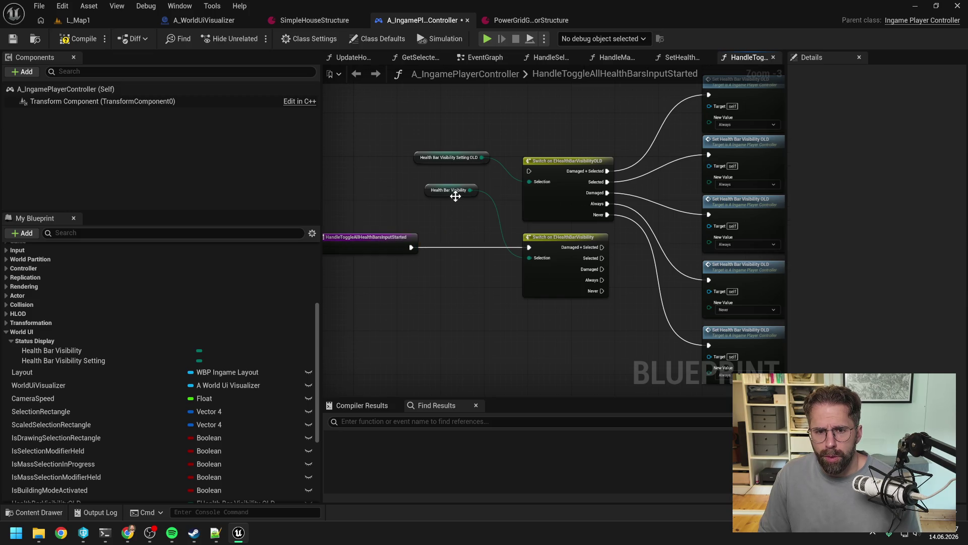
left_click_drag(455, 190, 476, 234)
left_click_drag(639, 308, 527, 360)
Add a Set Health Bar Visibility node with value Always beside the old Set nodes
left_click_drag(491, 299, 545, 217)
left_click(524, 168)
mouse_move(529, 169)
left_mouse_down()
mouse_move(519, 143)
mouse_move(640, 239)
left_mouse_up()
right_click(660, 227)
type("set heal")
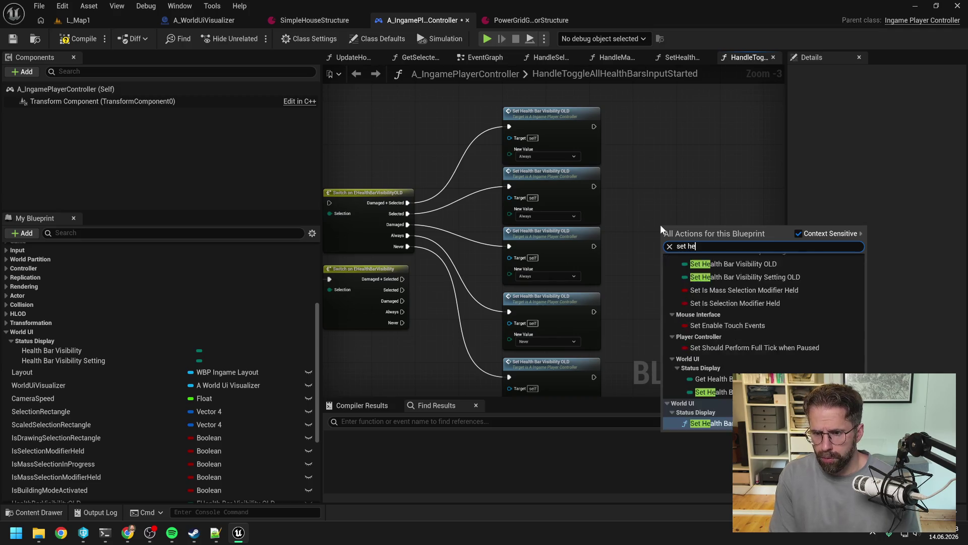
key("Return")
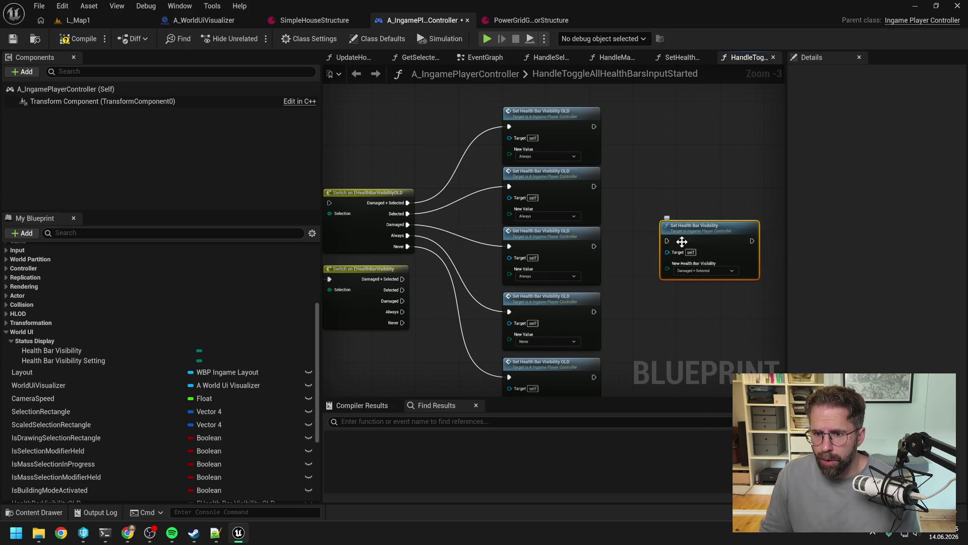
left_click(705, 271)
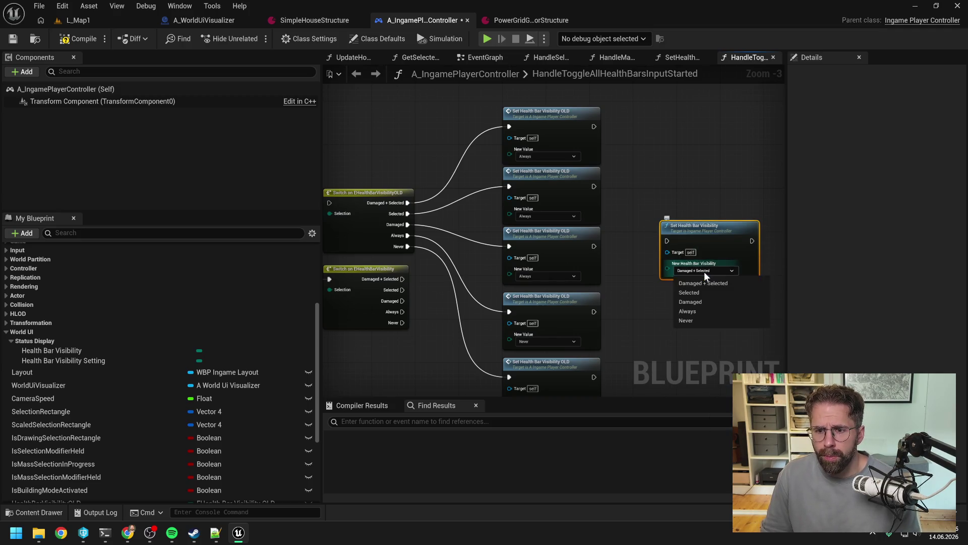
left_click(696, 311)
left_click_drag(706, 227, 696, 151)
Duplicate the Set Health Bar Visibility node into a stacked column of copies
key("ctrl+d")
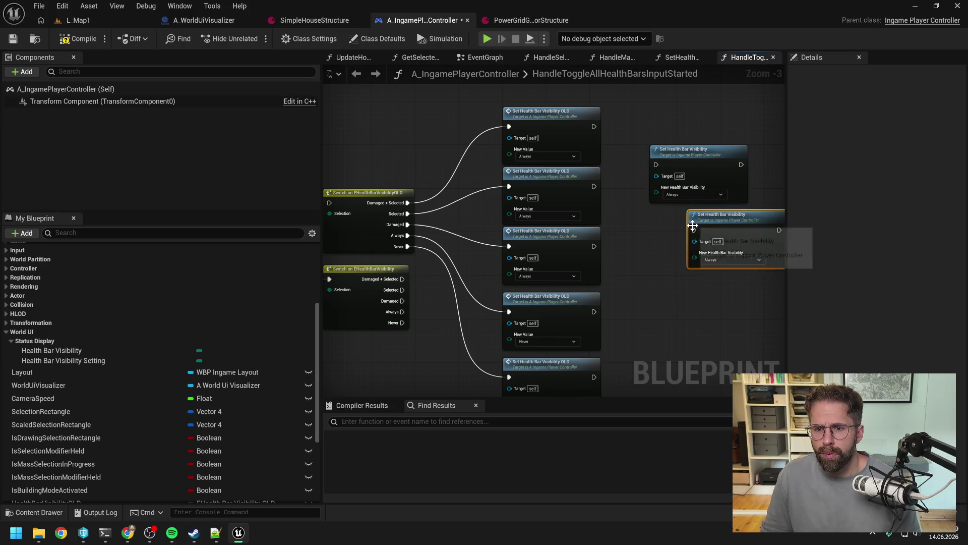
left_click_drag(700, 223, 682, 216)
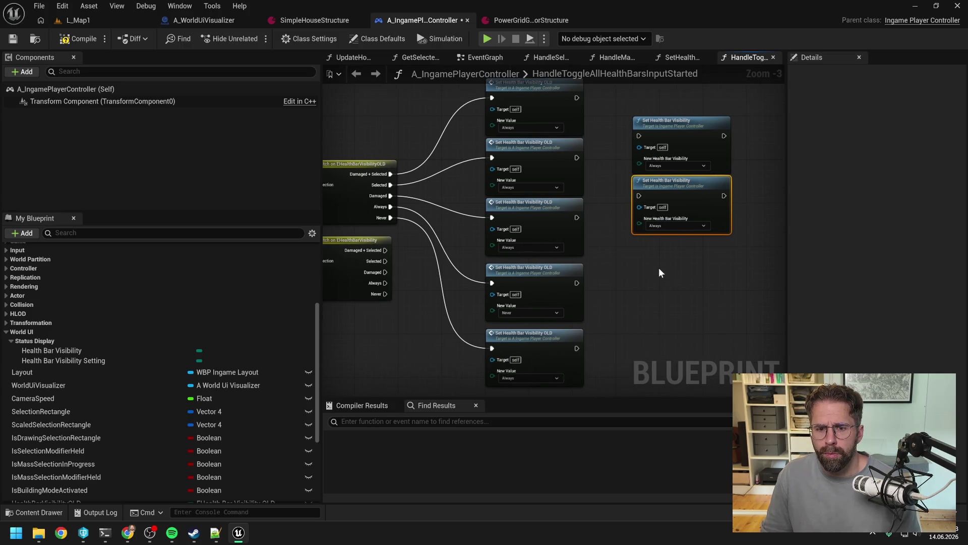
key("ctrl+d")
mouse_move(697, 278)
left_mouse_down()
mouse_move(675, 250)
mouse_move(667, 269)
left_mouse_up()
key("ctrl+d")
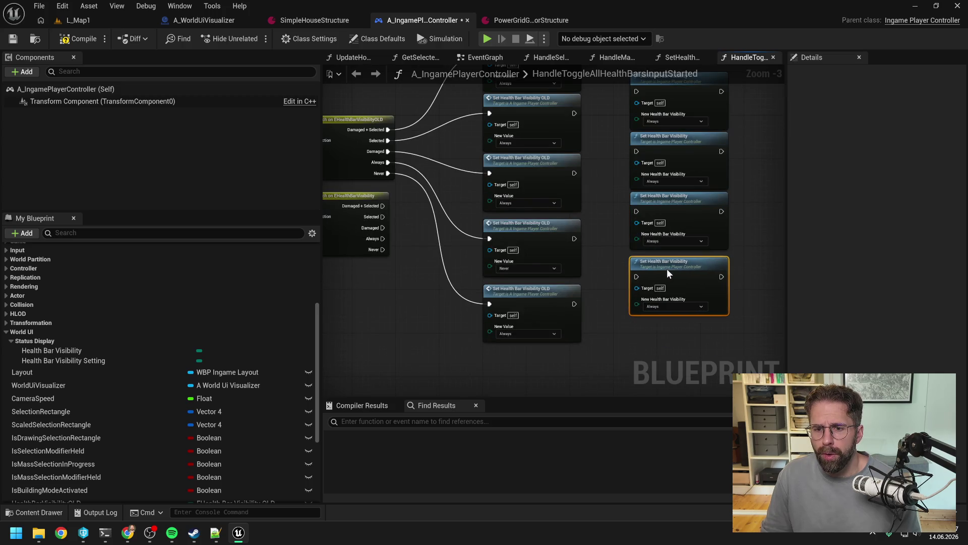
Add a final copy, set the copies' values to Never and Always, and align them
left_click(669, 305)
left_click(664, 356)
left_click_drag(657, 348, 651, 295)
key("ctrl+d")
left_click(671, 357)
left_click(666, 353)
left_click_drag(658, 246, 658, 240)
left_click_drag(658, 295, 658, 289)
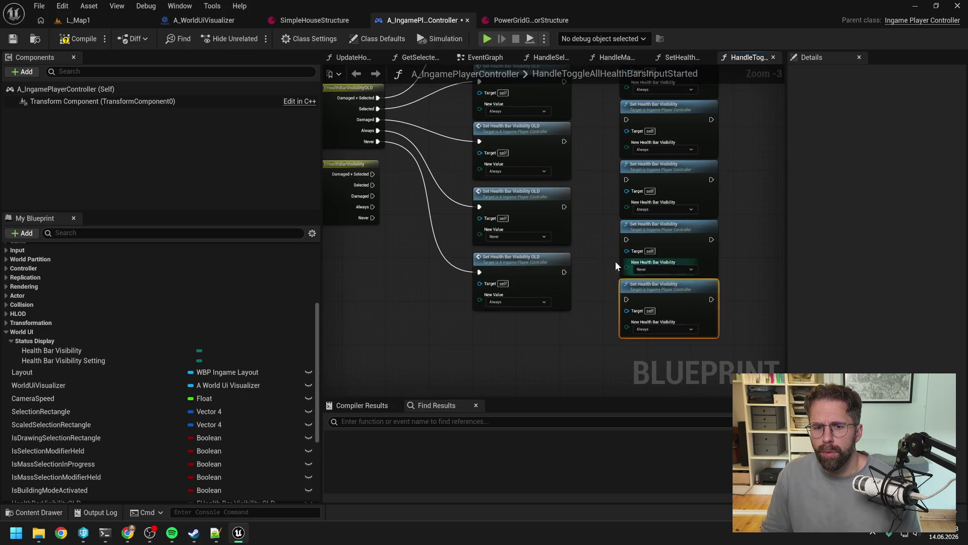
Wire the Damaged + Selected, Selected, Damaged, Always and Never outputs to the five new Set nodes
left_click(615, 261)
left_click_drag(609, 262, 651, 297)
scroll(525, 267, "down", 1)
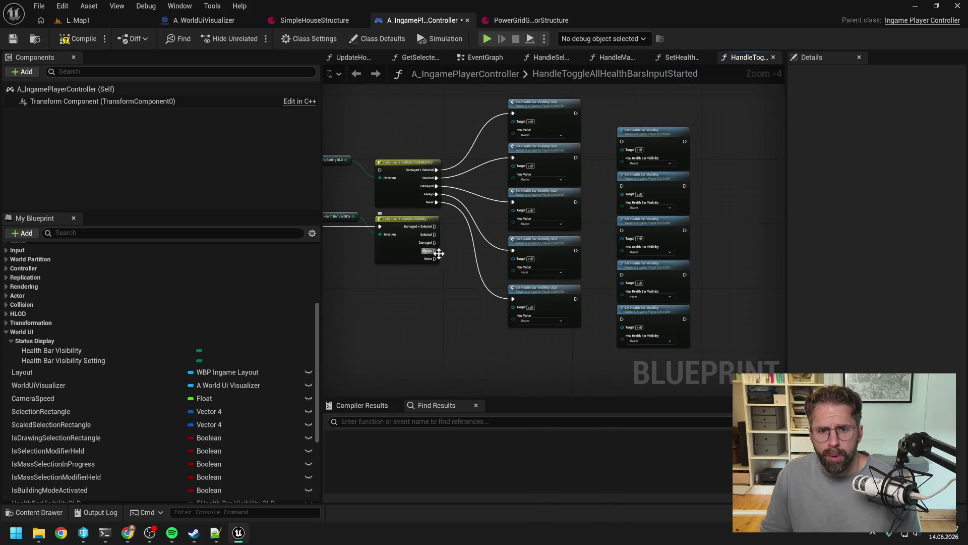
left_click_drag(460, 283, 444, 278)
left_click_drag(419, 222, 605, 136)
left_click_drag(417, 230, 605, 180)
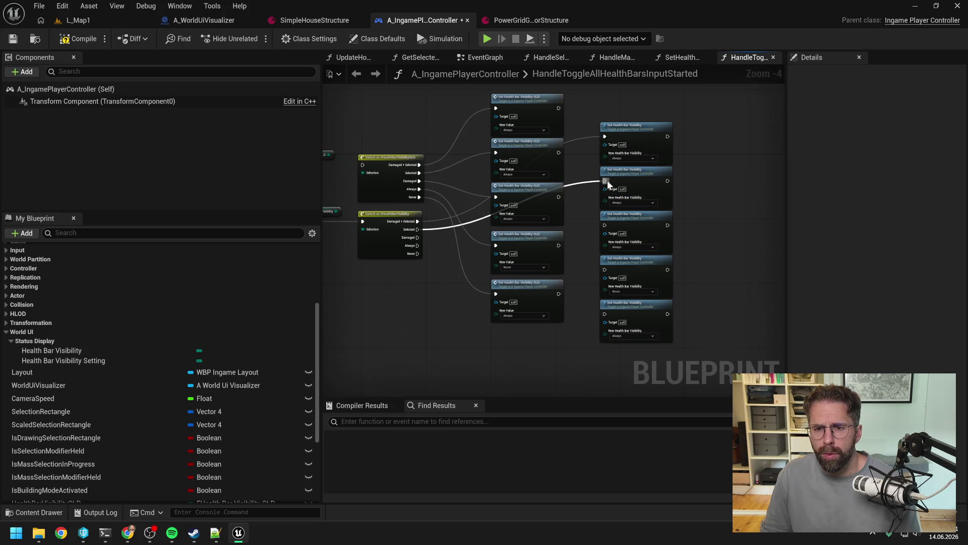
left_click_drag(418, 237, 605, 225)
left_click_drag(418, 245, 607, 270)
left_click_drag(415, 255, 605, 314)
Delete the OLD Set nodes and OLD switch, reposition the new Set nodes, and save the blueprint
left_click_drag(459, 96, 543, 317)
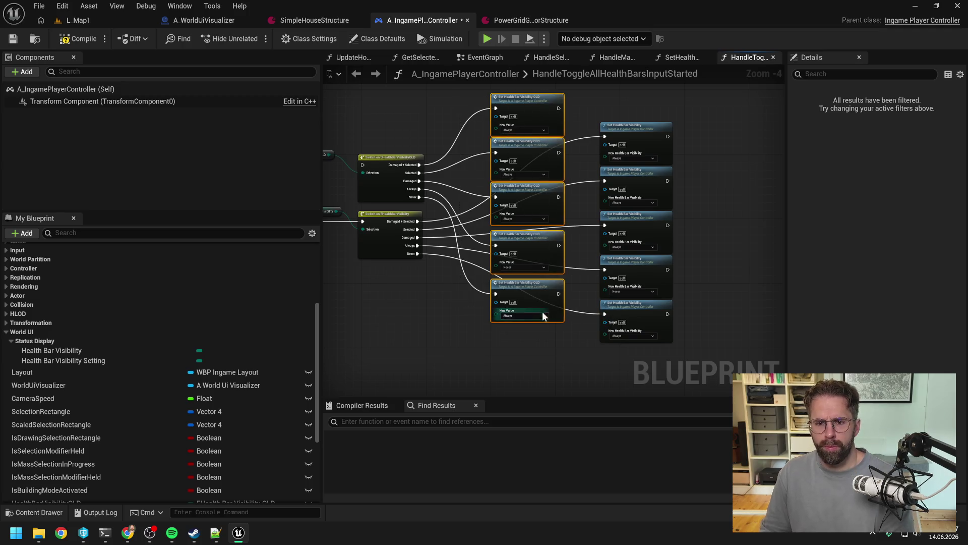
key("Delete")
left_click(496, 184)
key("Delete")
left_click_drag(612, 122, 701, 323)
mouse_move(707, 149)
left_mouse_down()
mouse_move(611, 186)
mouse_move(586, 178)
left_mouse_up()
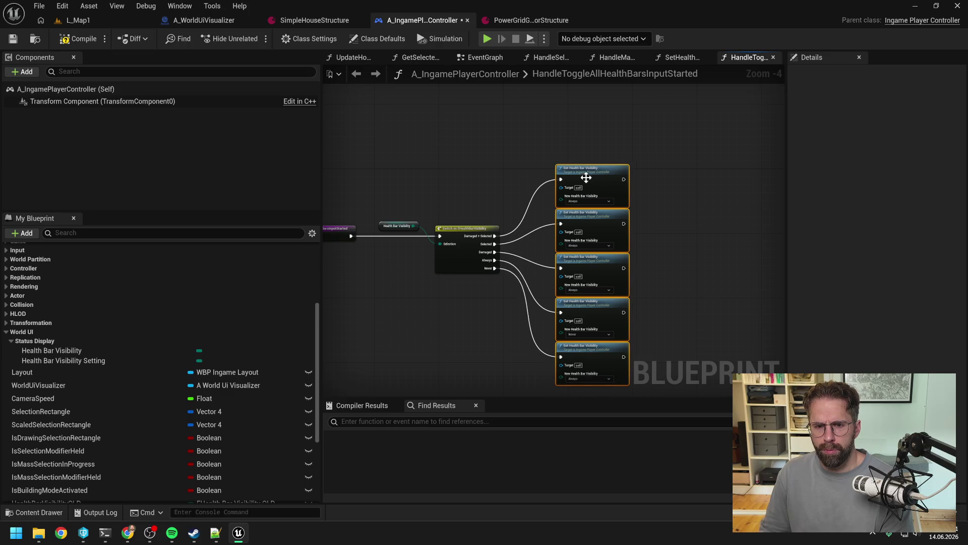
left_click(587, 163)
key("Home")
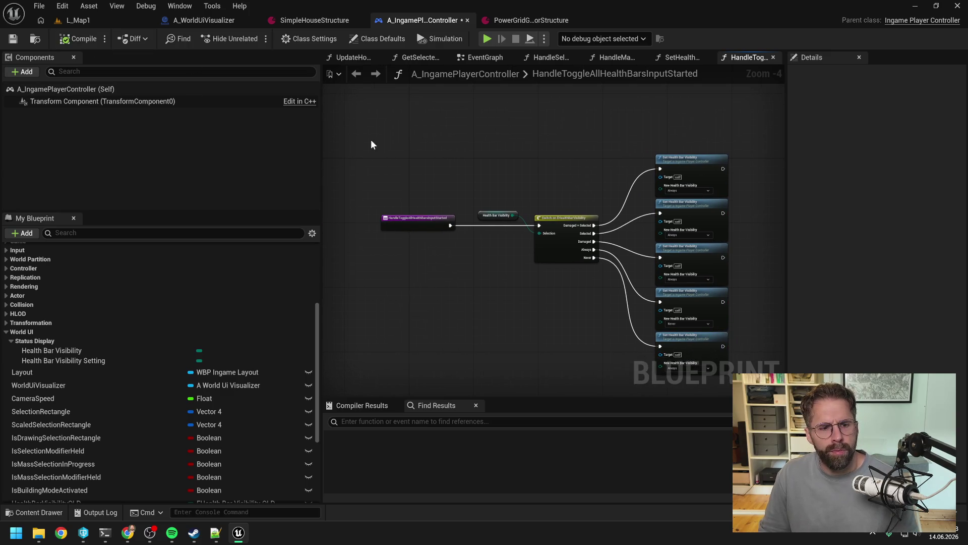
key("ctrl+s")
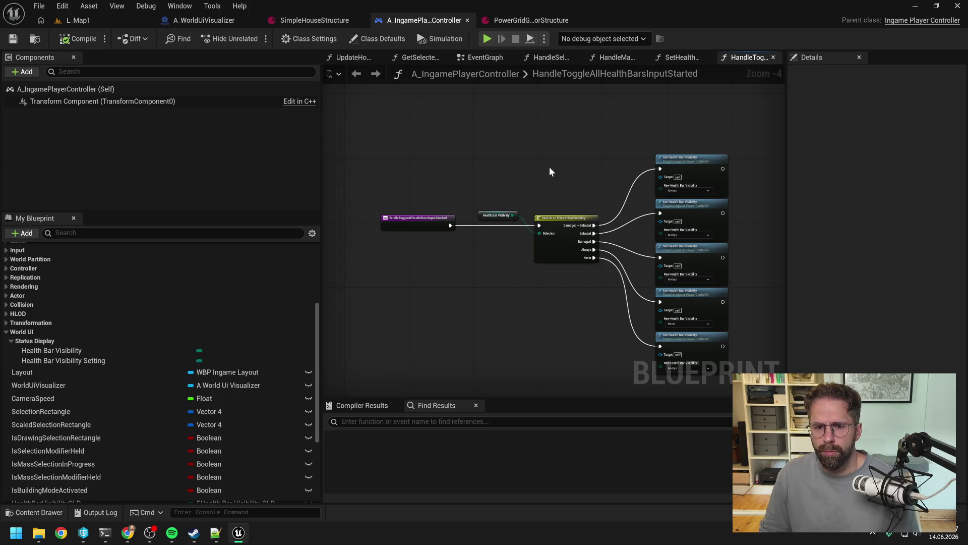
left_click(127, 233)
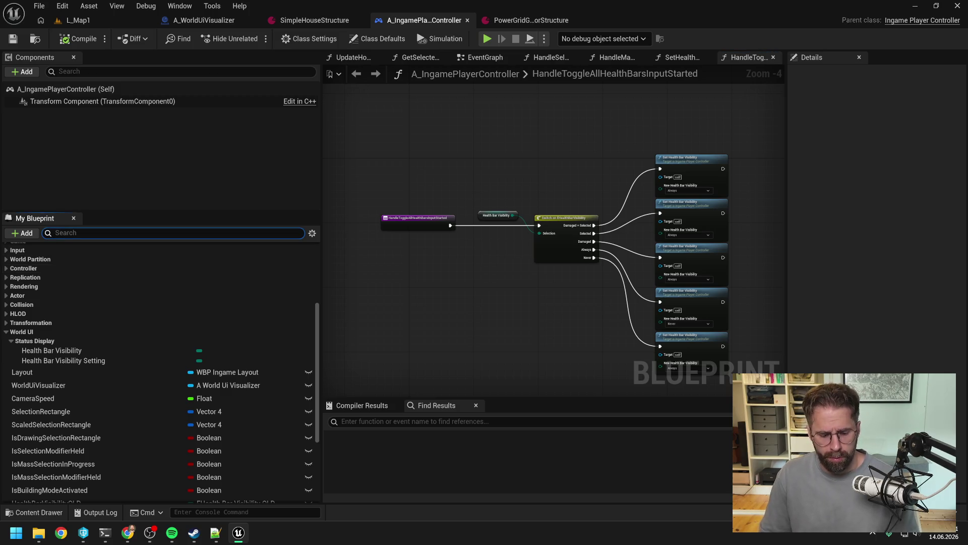
Filter My Blueprint by 'health' and open the HandleToggleAllHealthBarsInputCompleted function graph
type("health")
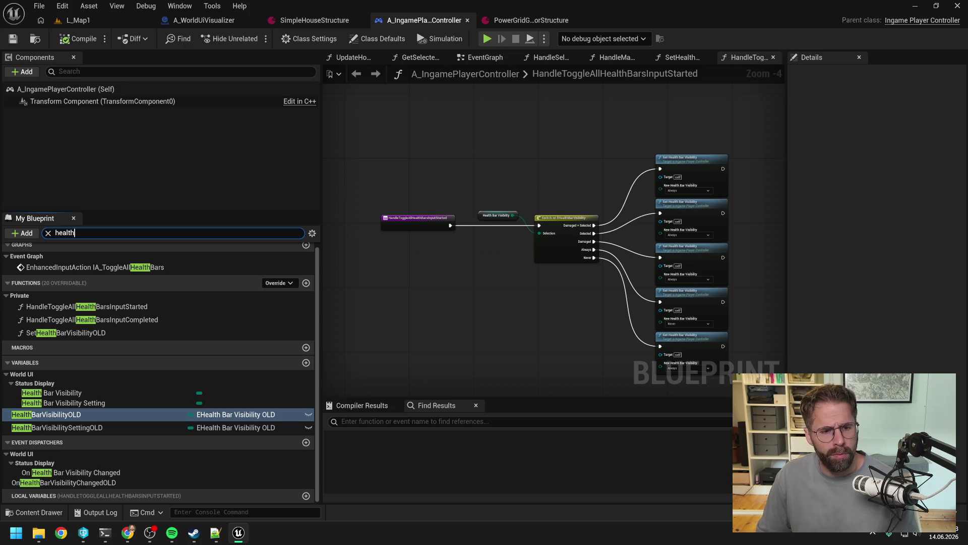
double_click(130, 321)
left_click_drag(565, 307, 509, 290)
scroll(510, 291, "down", 1)
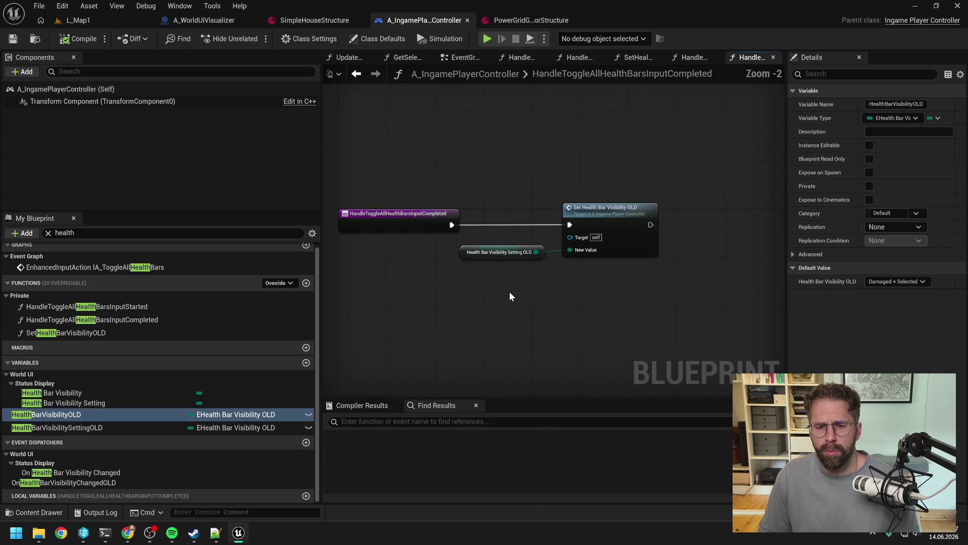
Add a Set Health Bar Visibility node and wire the completed event into it
right_click(531, 304)
type("set health")
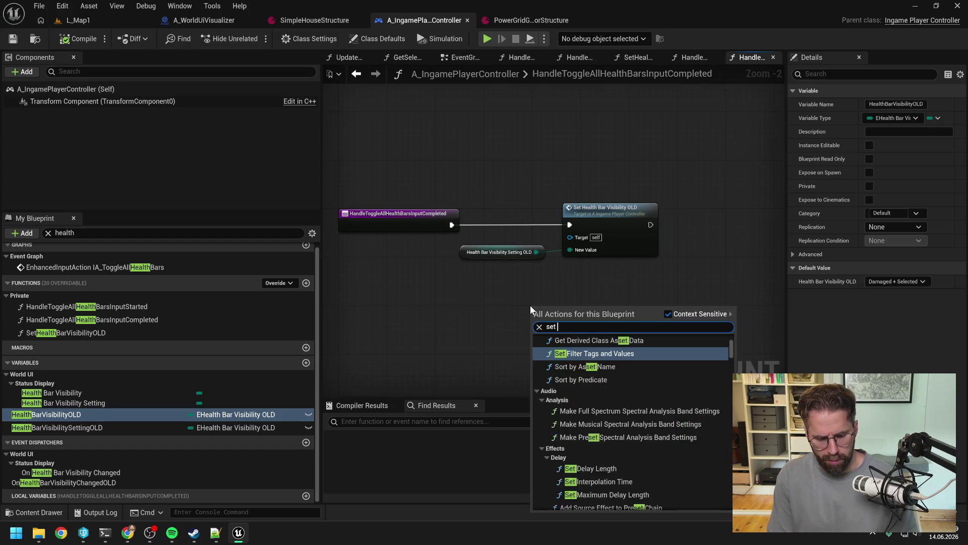
key("Return")
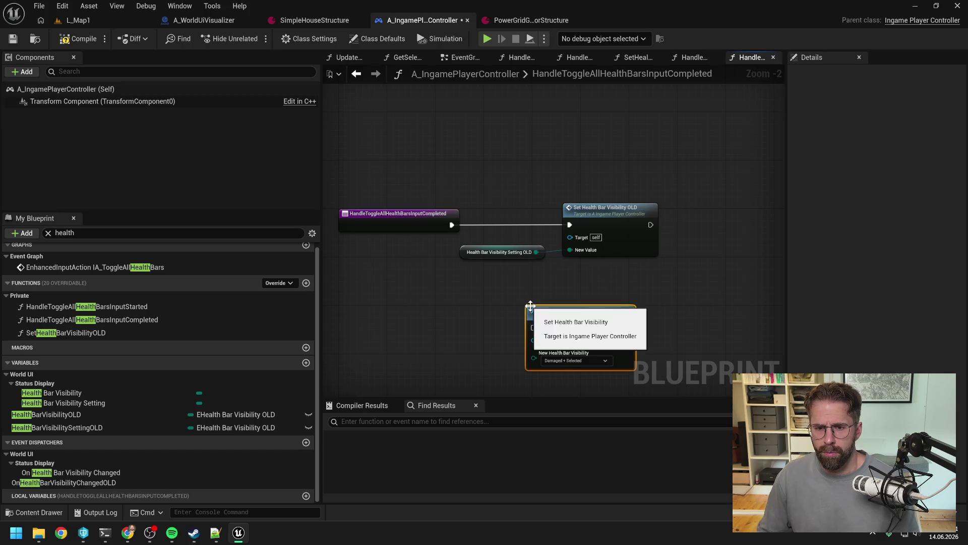
mouse_move(451, 225)
left_mouse_down()
mouse_move(533, 328)
mouse_move(419, 314)
mouse_move(420, 326)
left_mouse_up()
left_click(471, 356)
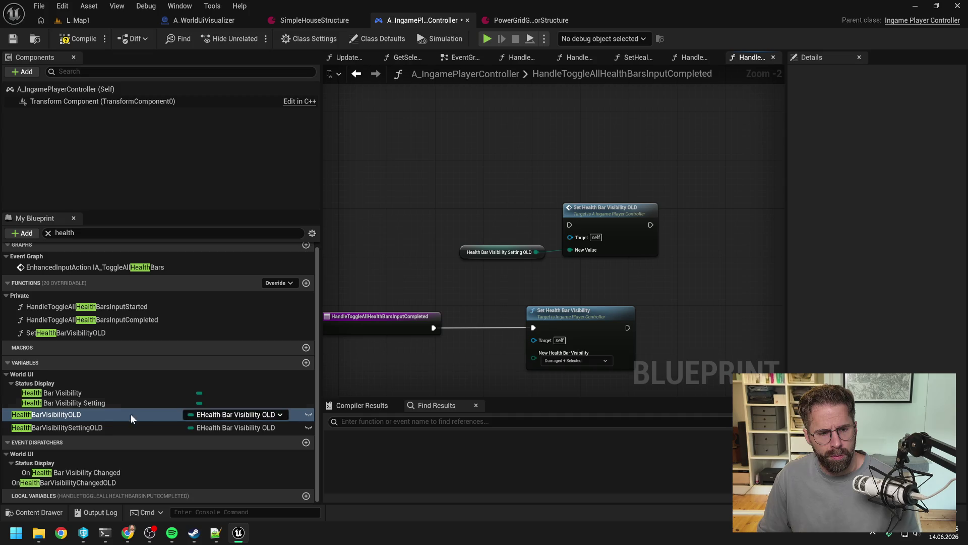
Feed a Health Bar Visibility Setting getter into New Health Bar Visibility
left_click(114, 426)
left_click_drag(290, 392, 404, 359)
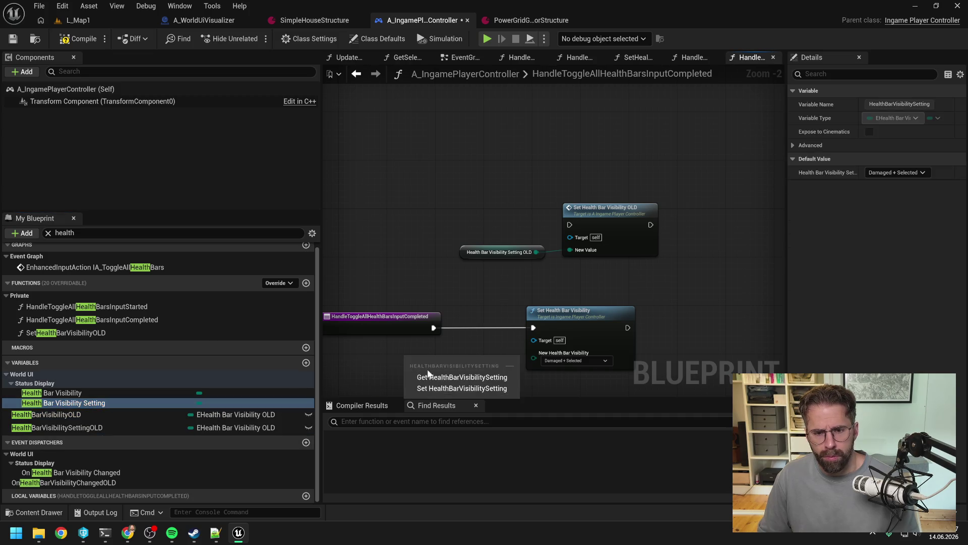
left_click(434, 374)
left_click_drag(466, 361, 534, 352)
Delete the OLD setter and getter nodes and compile the blueprint
left_click_drag(480, 185, 582, 268)
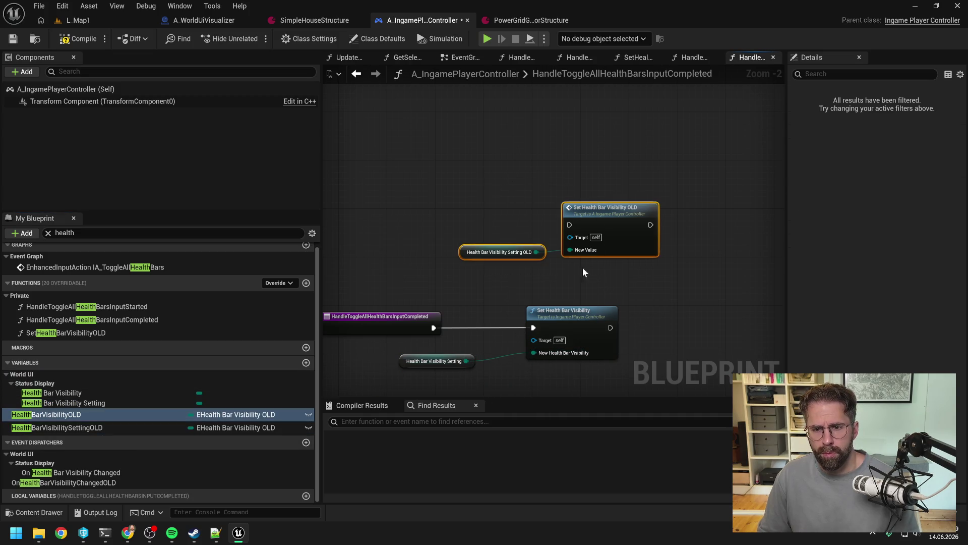
key("Delete")
left_click(73, 40)
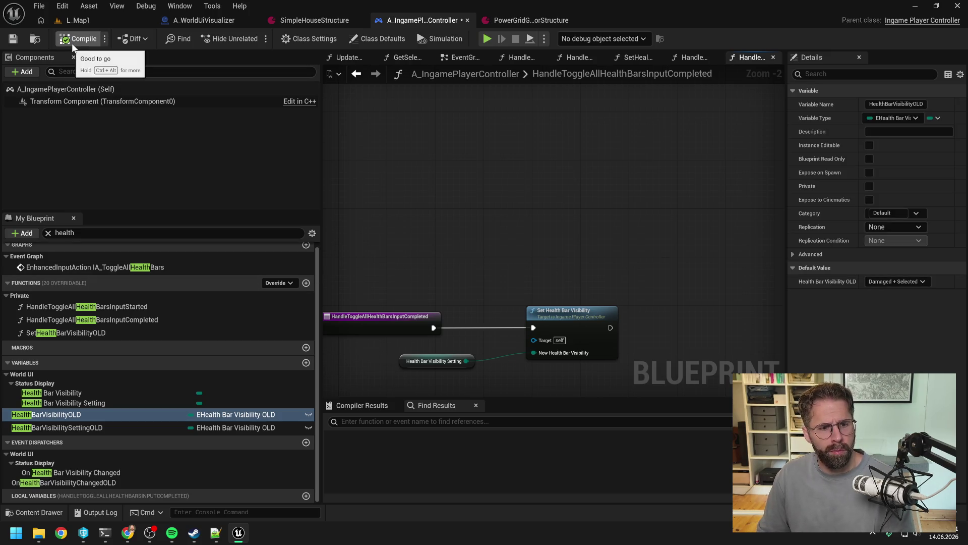
left_click(128, 333)
right_click(128, 333)
Find references to SetHealthBarVisibilityOLD and delete its setter and getter from the EventGraph
mouse_move(173, 391)
left_click(249, 395)
double_click(365, 449)
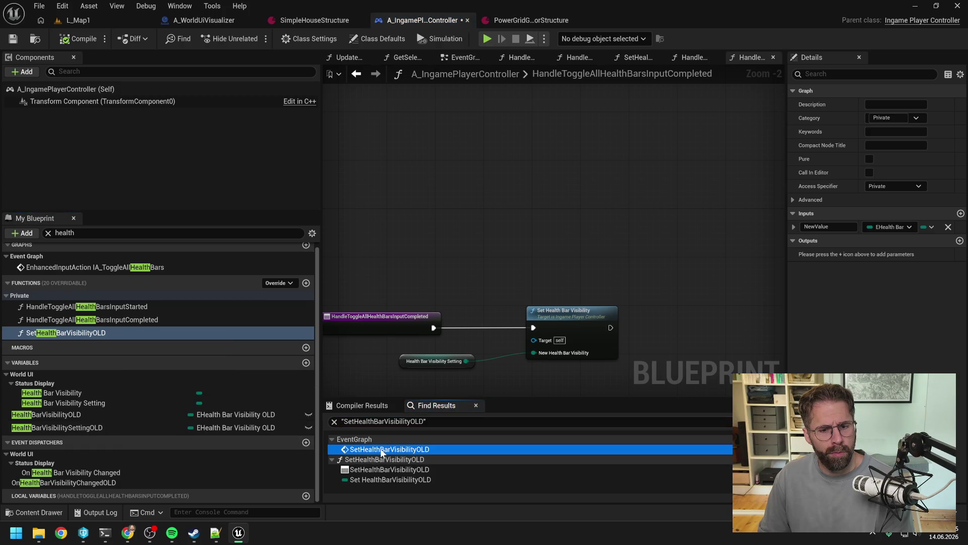
left_click_drag(437, 227, 528, 289)
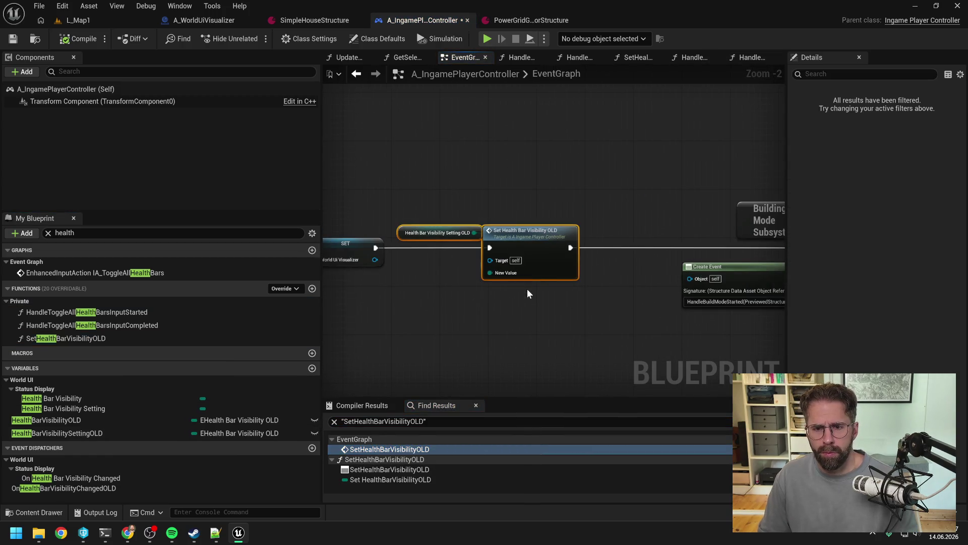
key("Delete")
scroll(528, 288, "down", 5)
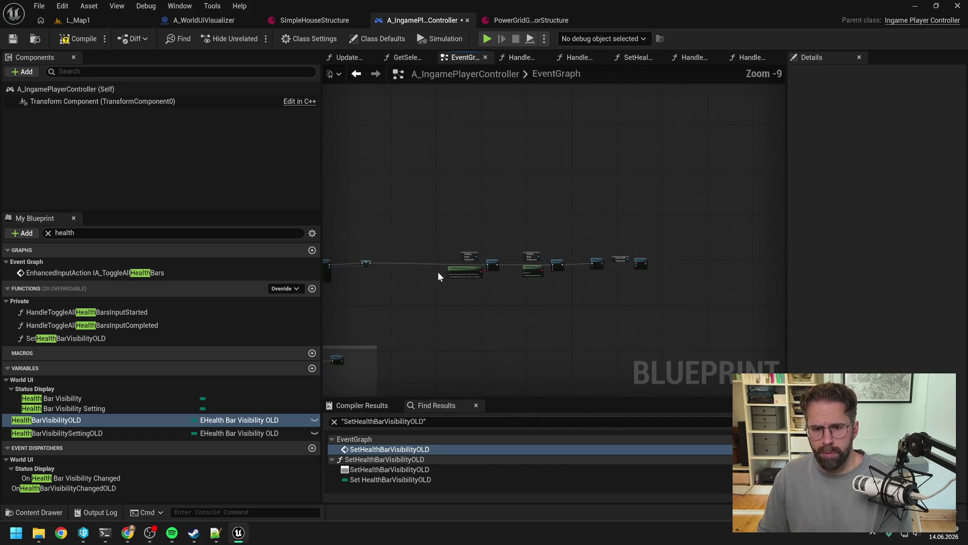
scroll(538, 285, "up", 3)
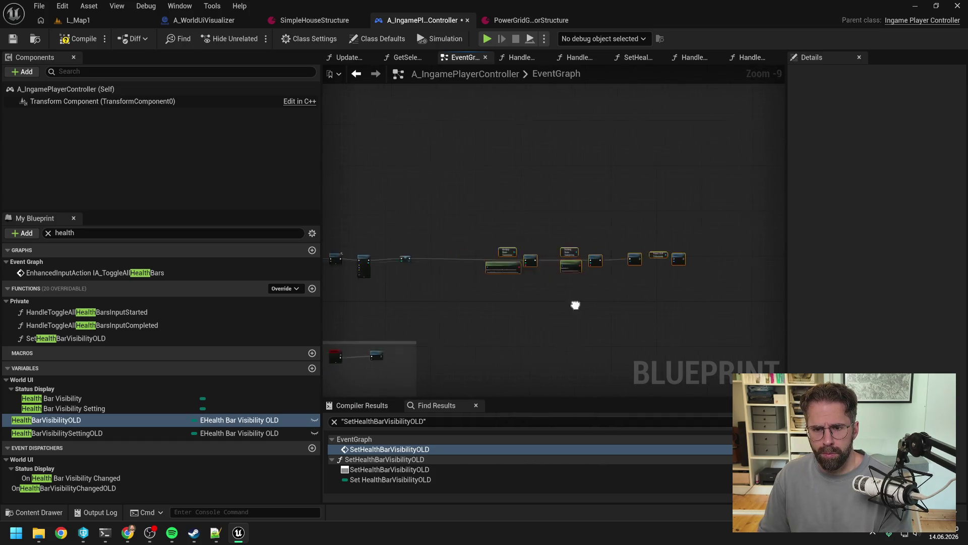
left_click(508, 298)
Delete the SetHealthBarVisibilityOLD function, keep the in-use HealthBarVisibilityOLD variable, and compile
left_click(283, 420)
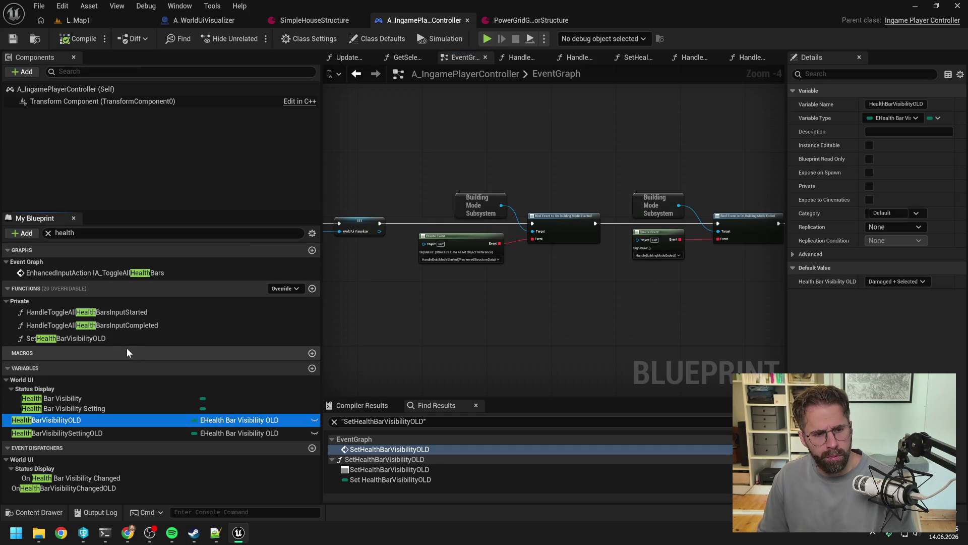
left_click(89, 338)
key("Delete")
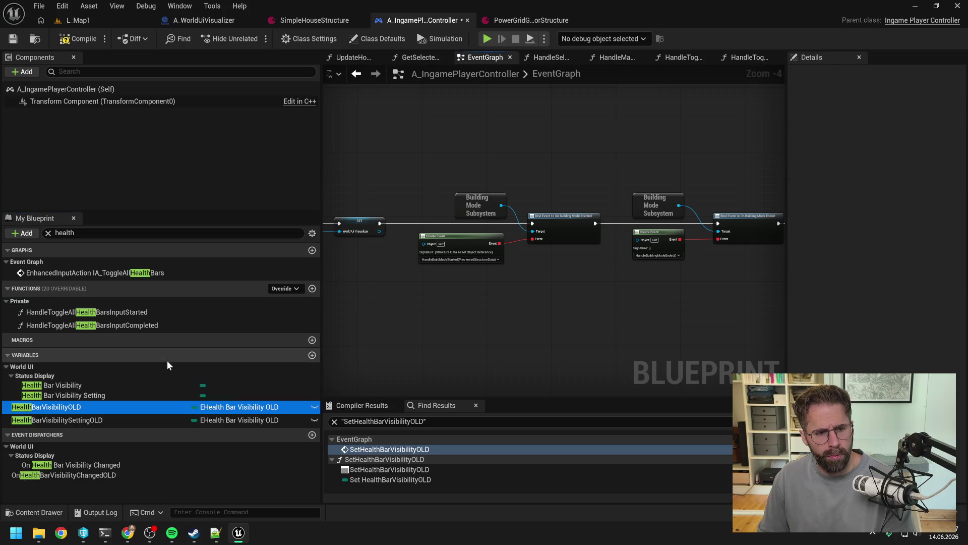
left_click(93, 405)
key("Delete")
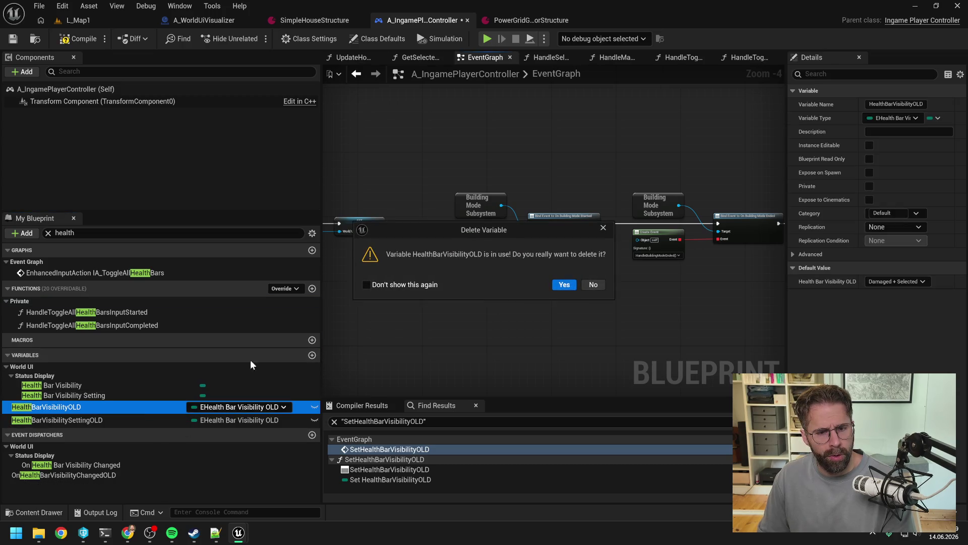
left_click(593, 285)
left_click(79, 39)
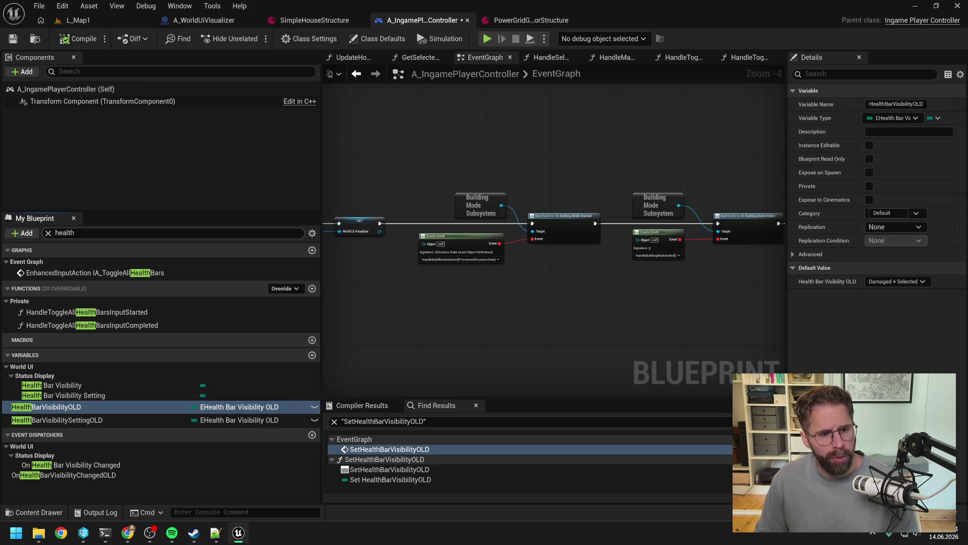
Find references to HealthBarVisibilityOLD by name, then cancel another attempt to delete it
right_click(98, 407)
mouse_move(129, 448)
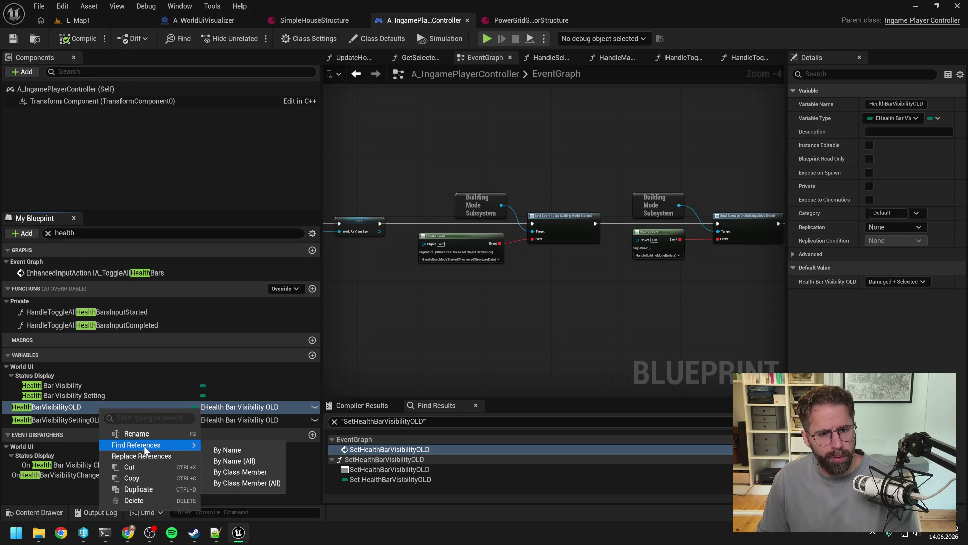
left_click(227, 447)
left_click(121, 407)
key("Delete")
left_click(595, 282)
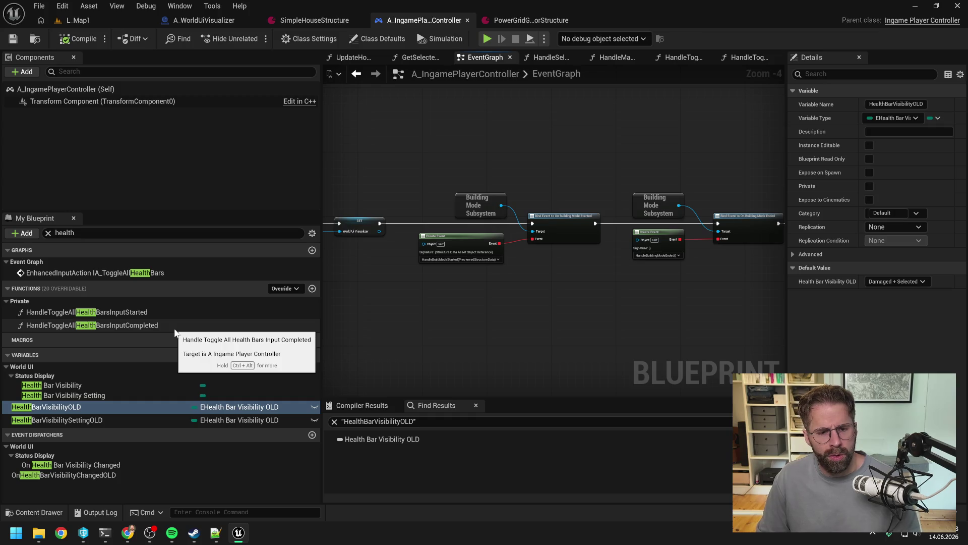
Return to A_IngamePlayerController and search all blueprints for HealthBarVisibilityOLD references
left_click(196, 24)
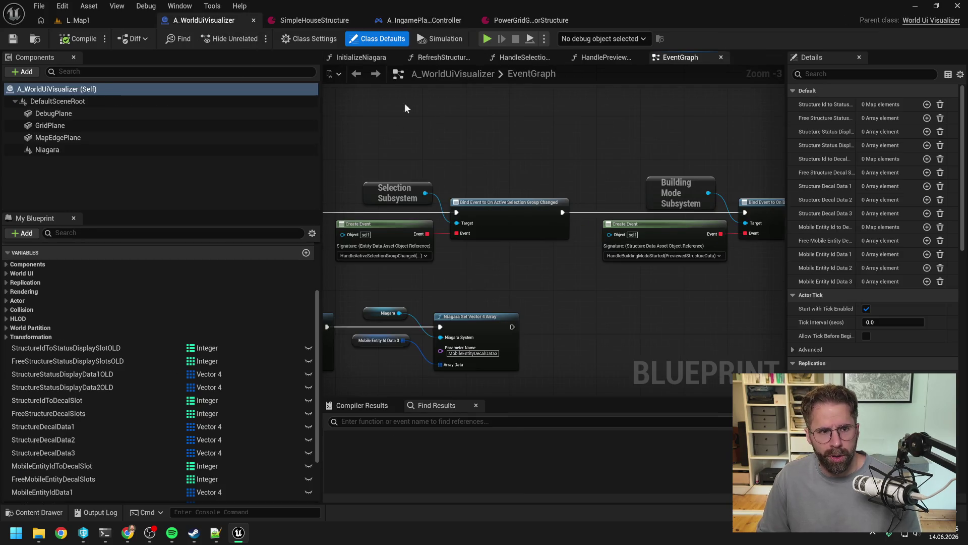
left_click(99, 19)
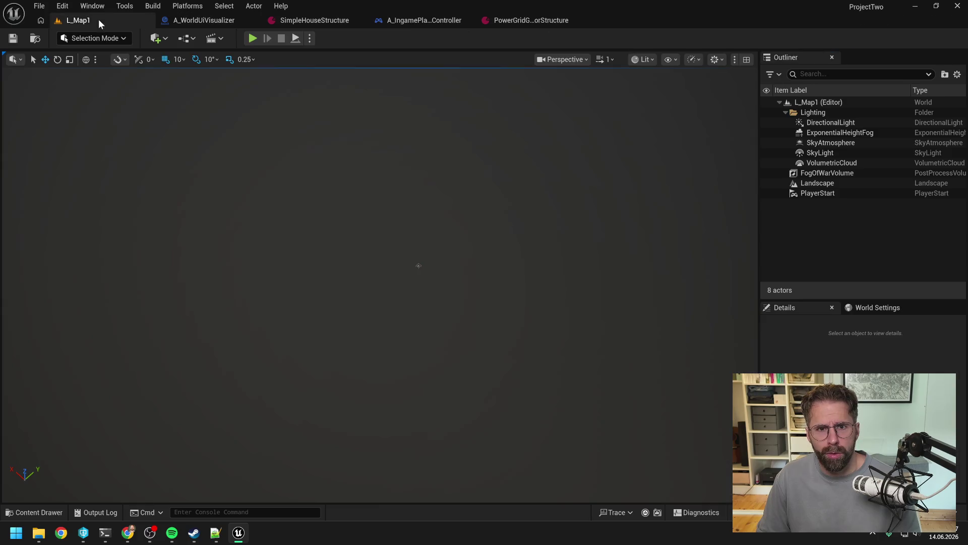
left_click(226, 23)
left_click(424, 20)
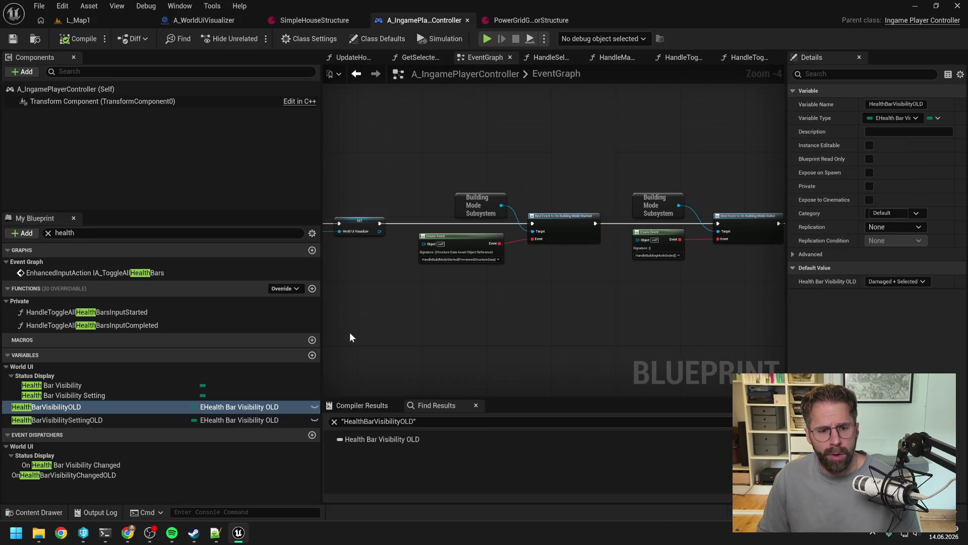
right_click(128, 406)
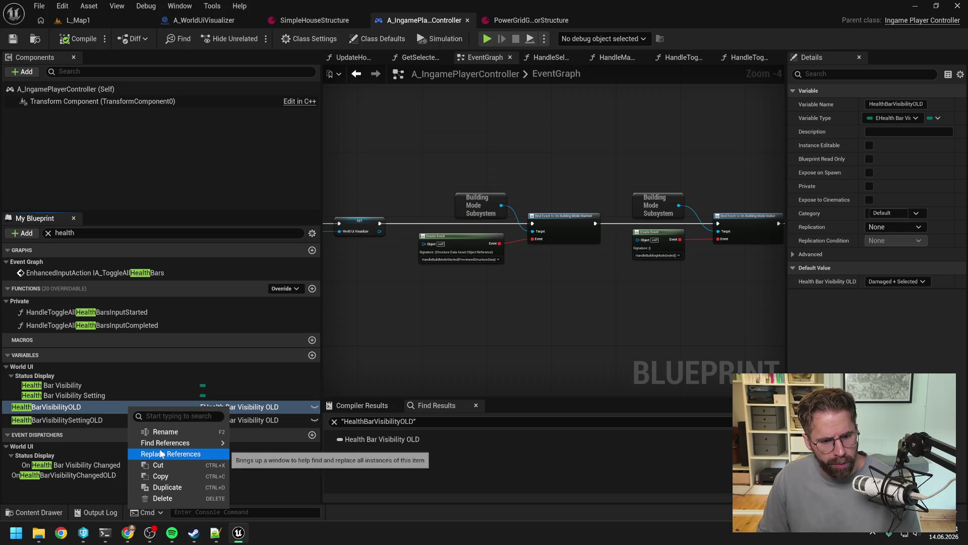
mouse_move(167, 443)
left_click(262, 453)
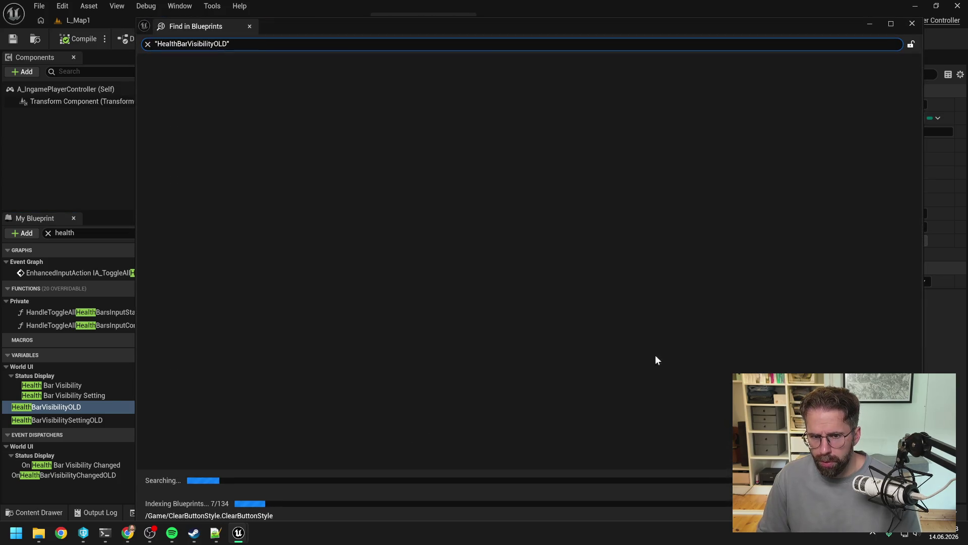
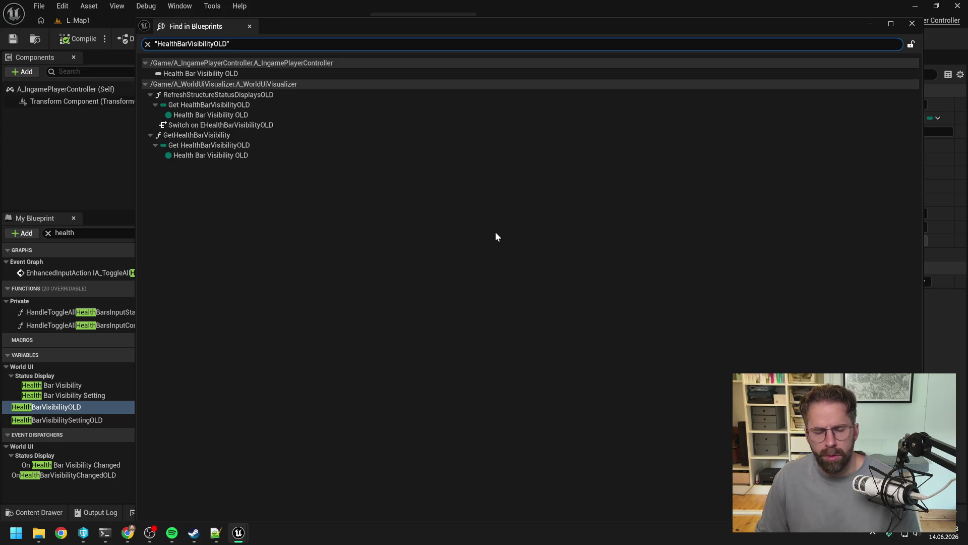
Inspect where HealthBarVisibilityOLD is used in the A_WorldUiVisualizer event graph
double_click(242, 105)
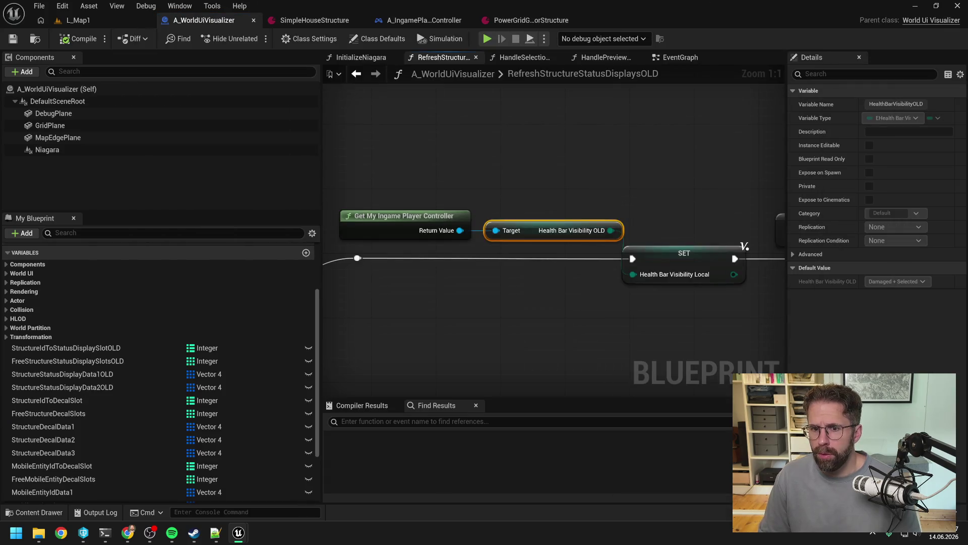
scroll(482, 229, "down", 3)
left_click(521, 272)
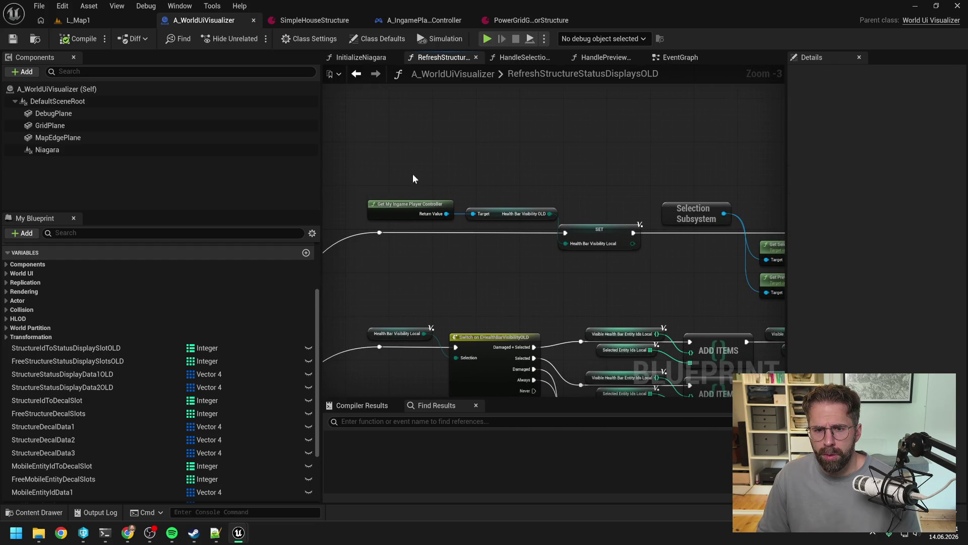
left_click_drag(412, 174, 613, 253)
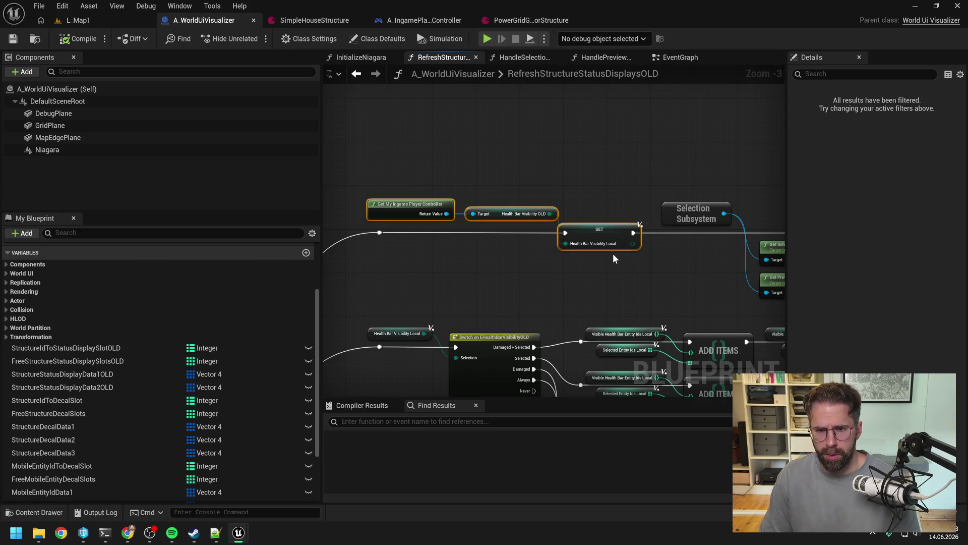
left_click(556, 279)
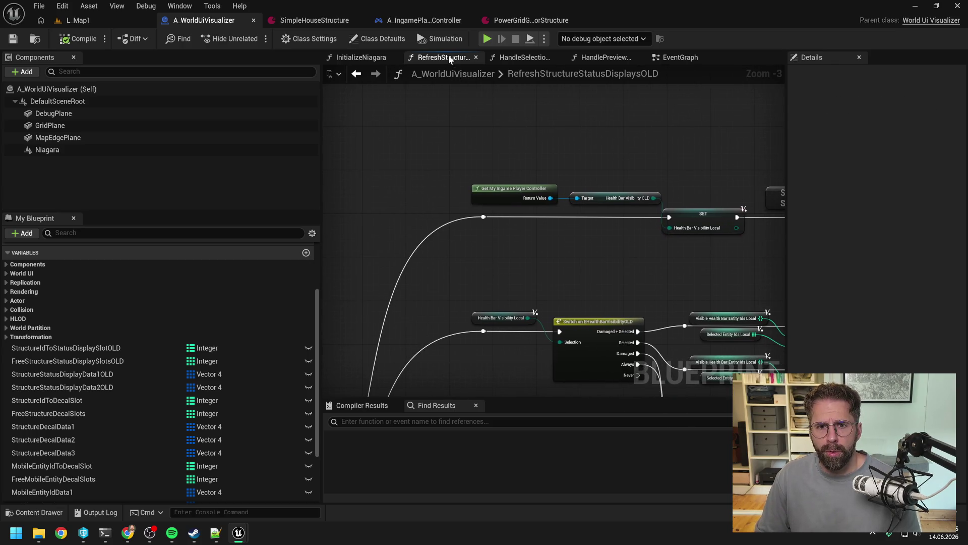
Delete the RefreshStructureStatusDisplaysOLD function from A_WorldUiVisualizer and save the blueprint
left_click(202, 232)
type("old")
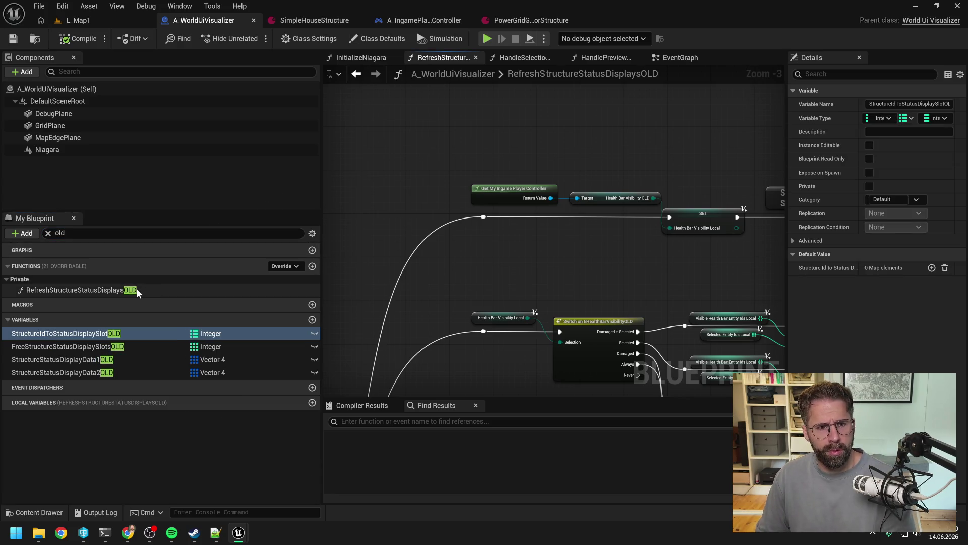
left_click(138, 289)
key("Delete")
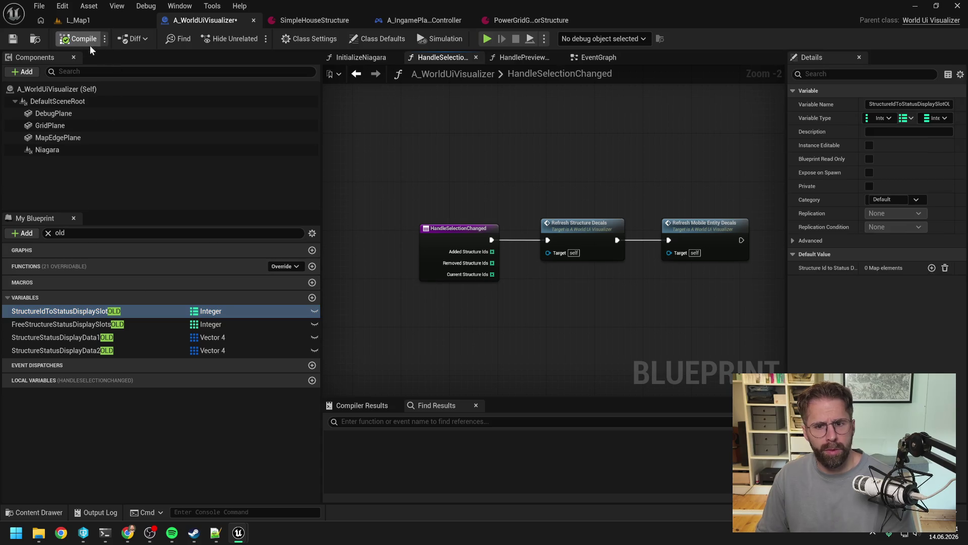
key("ctrl+s")
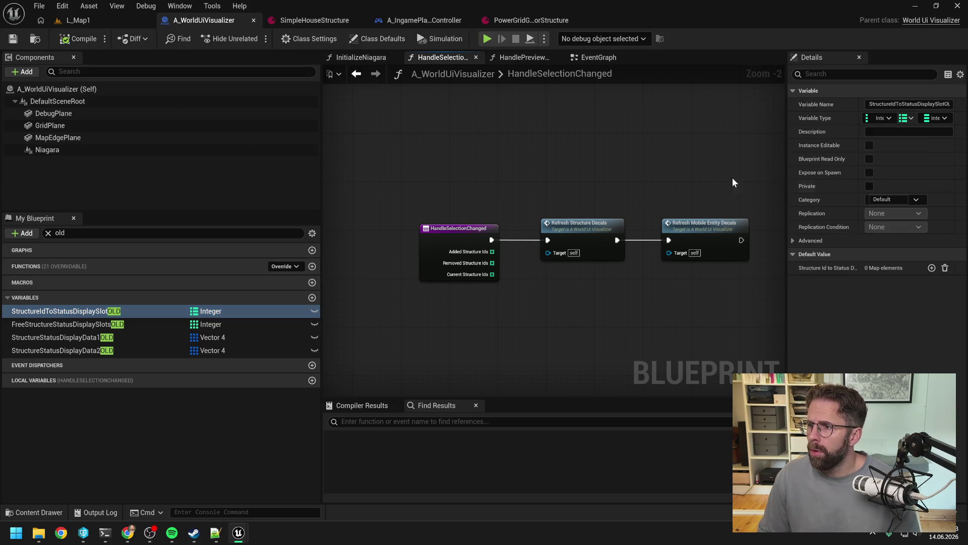
Delete the GetHealthBarVisibility function, then switch to A_IngamePlayerController
scroll(481, 144, "down", 2)
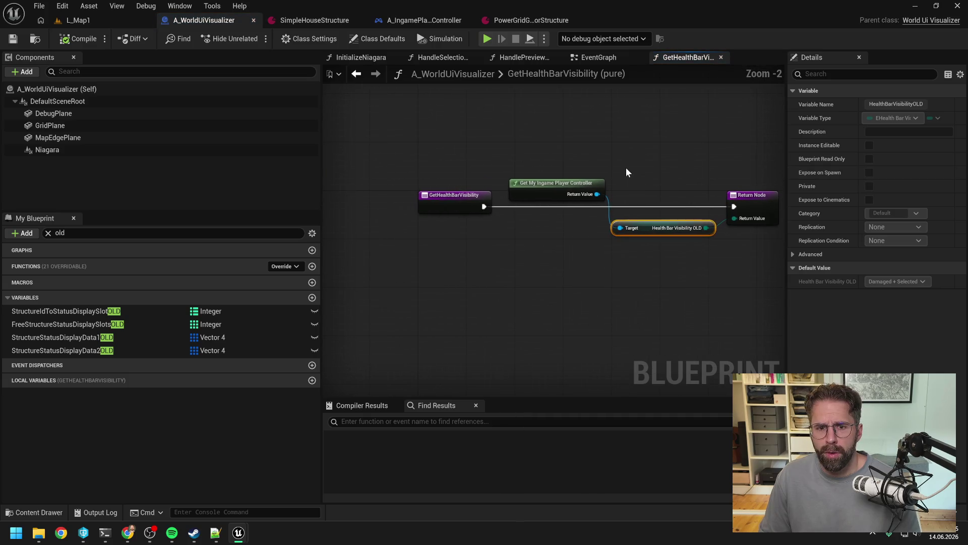
double_click(60, 233)
type("get")
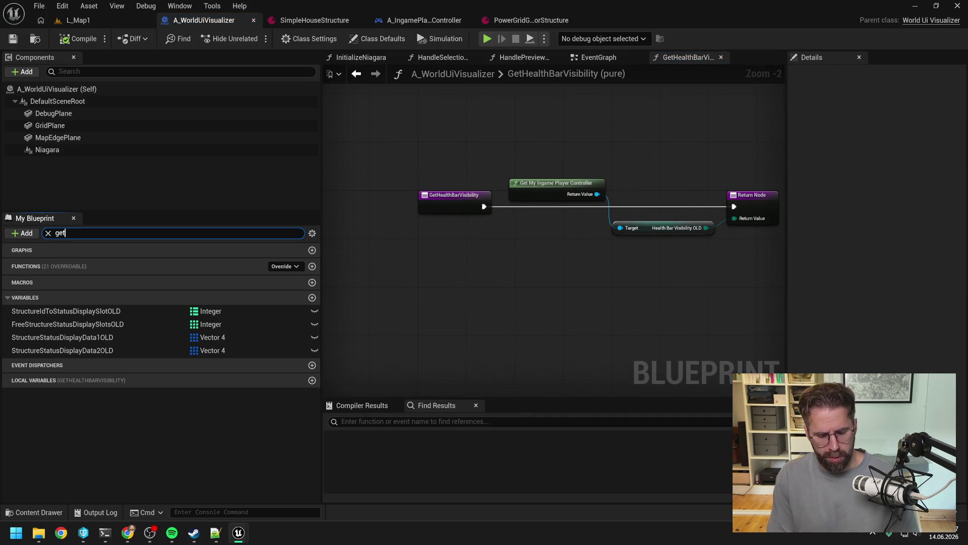
type(" health")
left_click(191, 287)
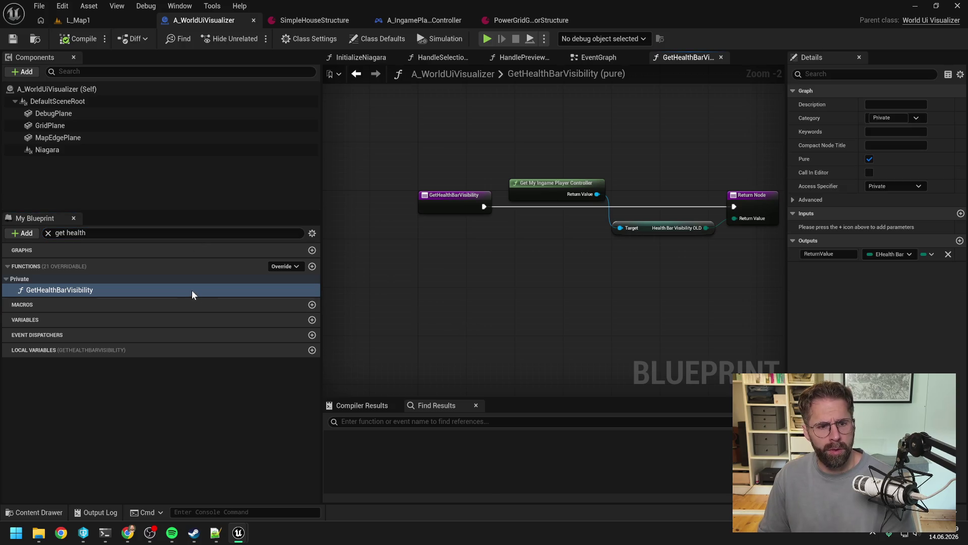
key("Delete")
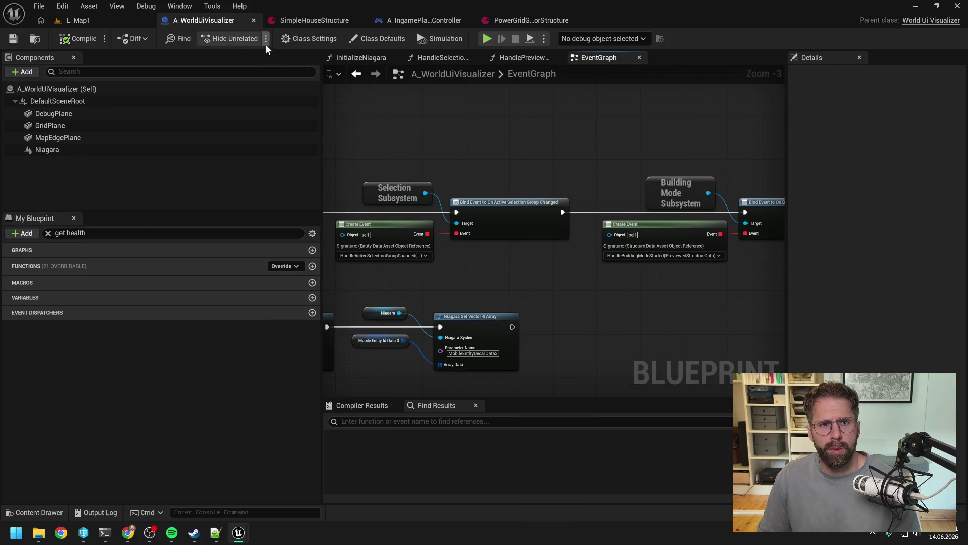
left_click(434, 19)
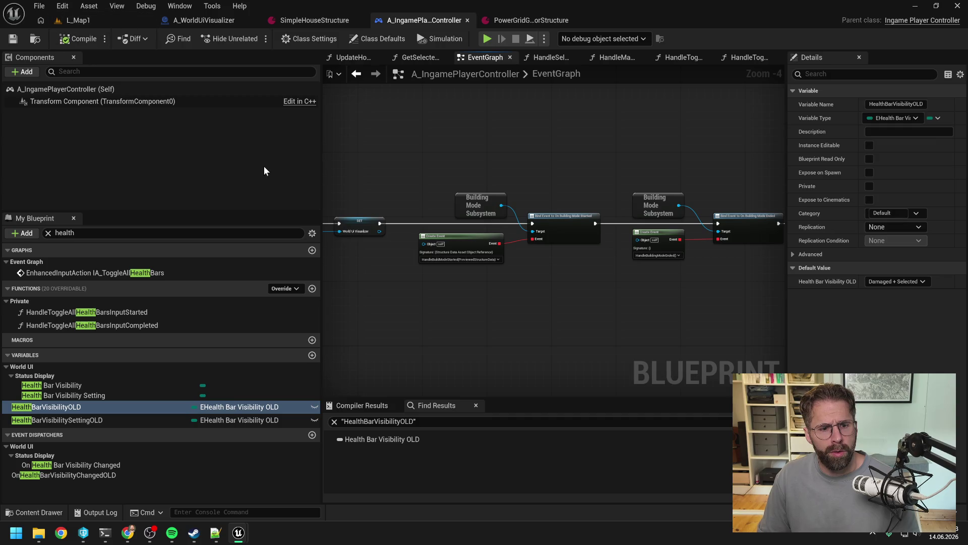
Delete HealthBarVisibilityOLD, HealthBarVisibilitySettingOLD and the OnHealthBarVisibilityChangedOLD dispatcher from A_IngamePlayerController, then save
key("Delete")
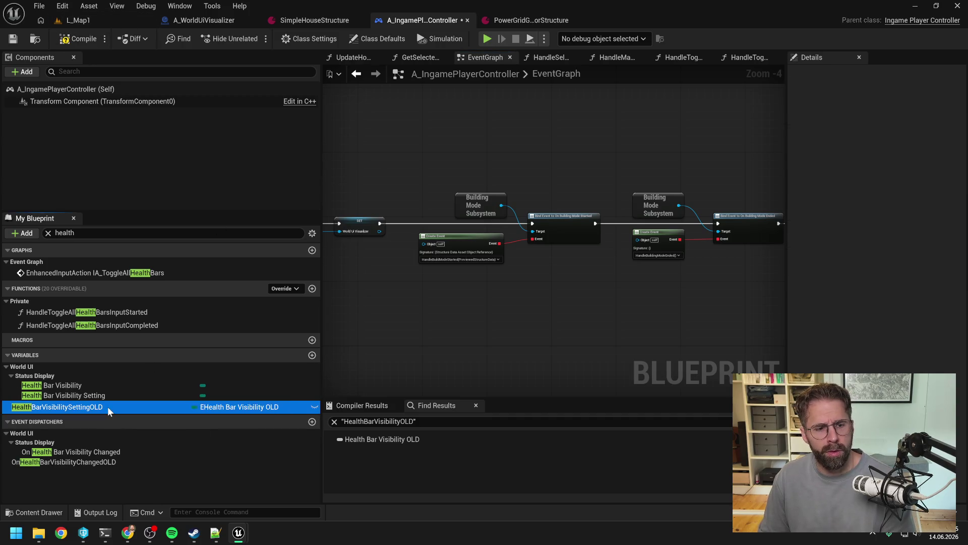
key("Delete")
left_click(107, 447)
key("Delete")
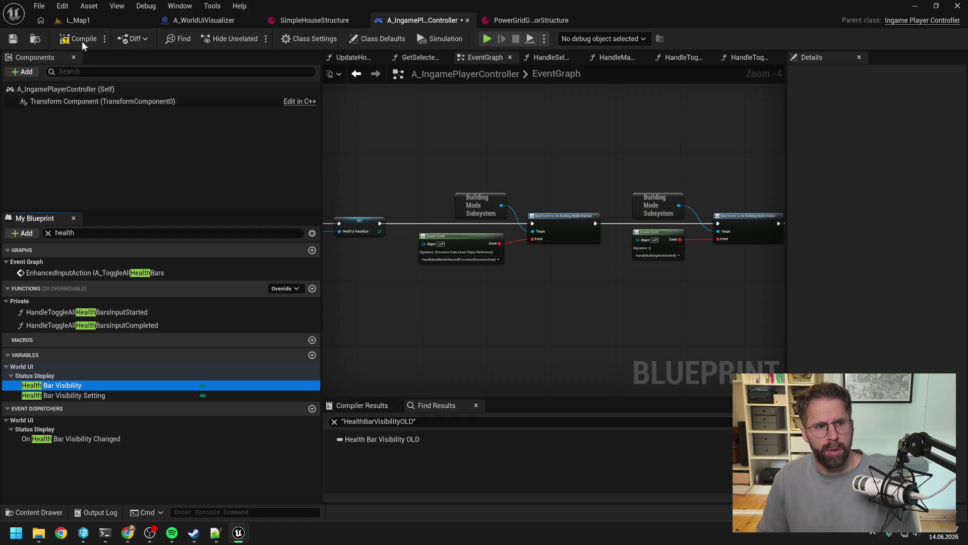
key("ctrl+s")
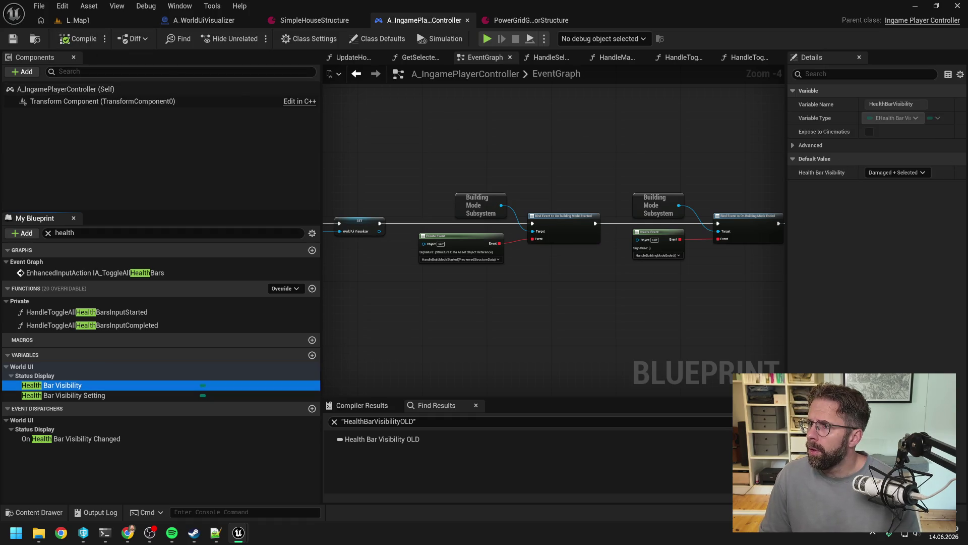
key("alt+Tab")
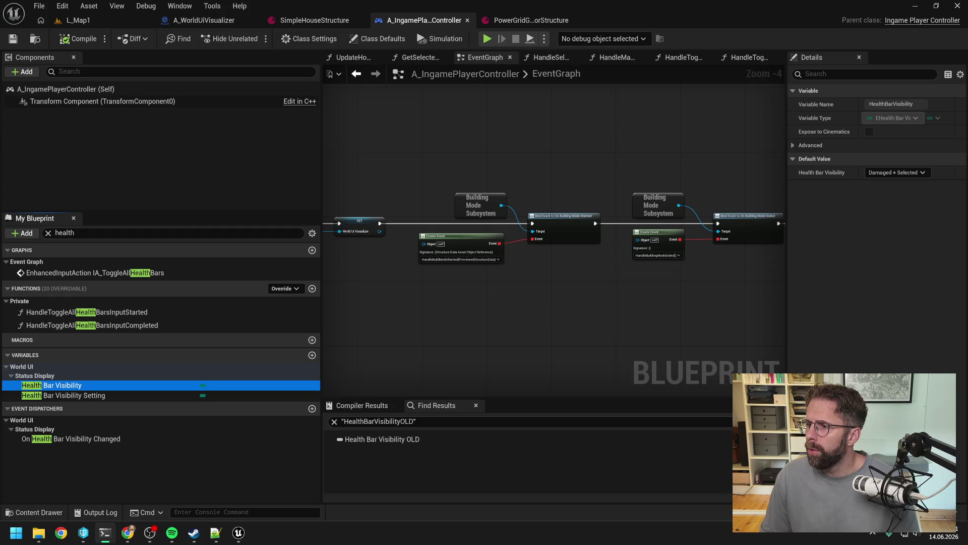
left_click(562, 162)
left_click_drag(565, 163, 517, 166)
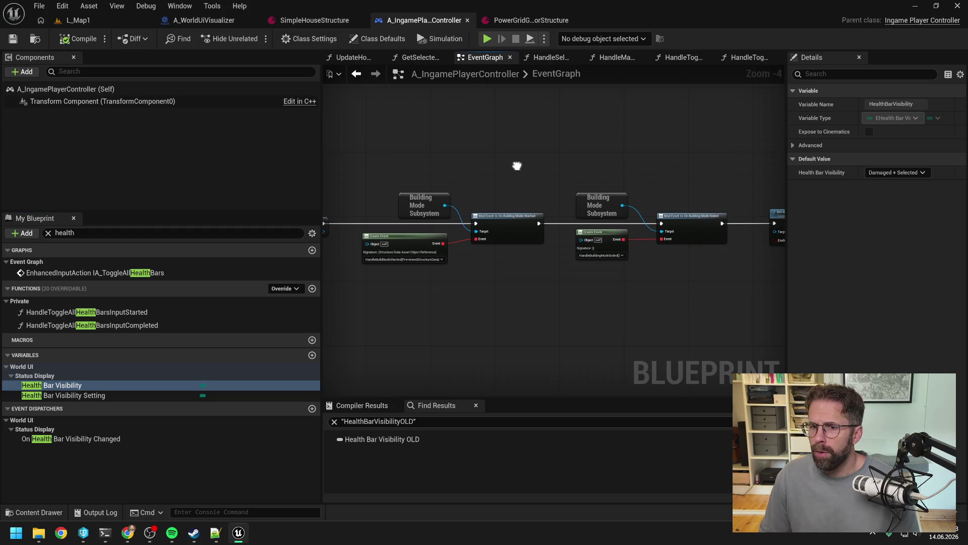
Delete the four remaining OLD variables from A_WorldUiVisualizer, then compile and save it
left_click(222, 19)
left_click(110, 231)
type("old")
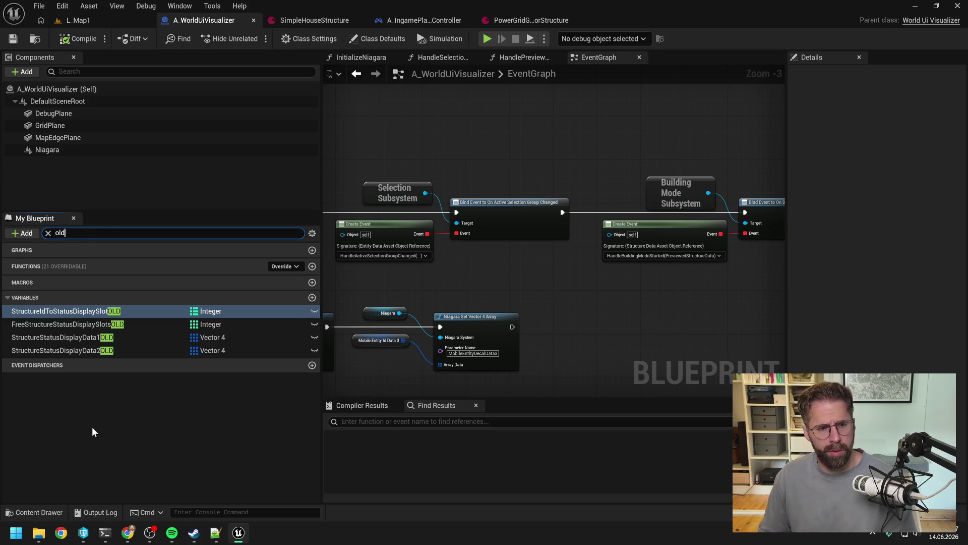
left_click(92, 311)
key("Delete")
key("Delete")
key("Delete")
key("Delete")
left_click(63, 232)
key("BackSpace")
left_click(78, 39)
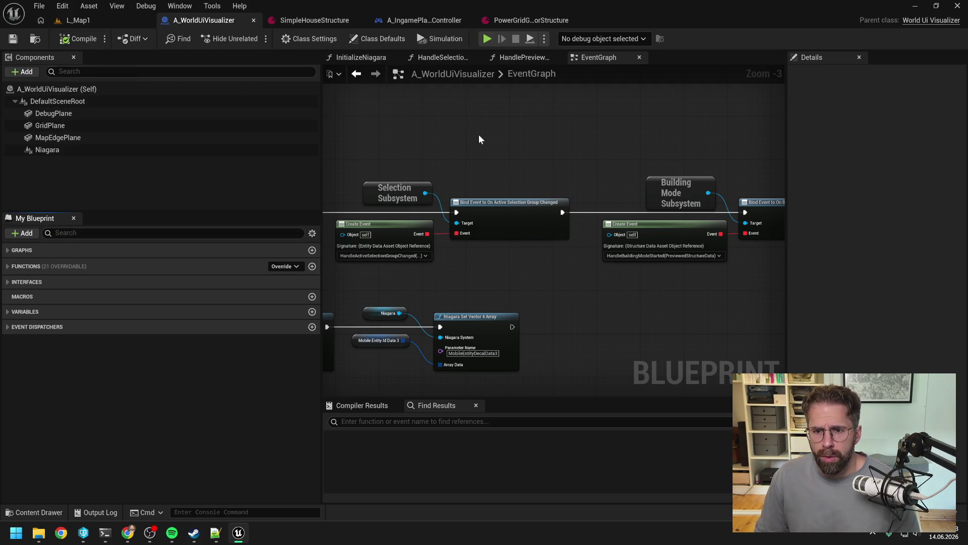
scroll(479, 139, "down", 3)
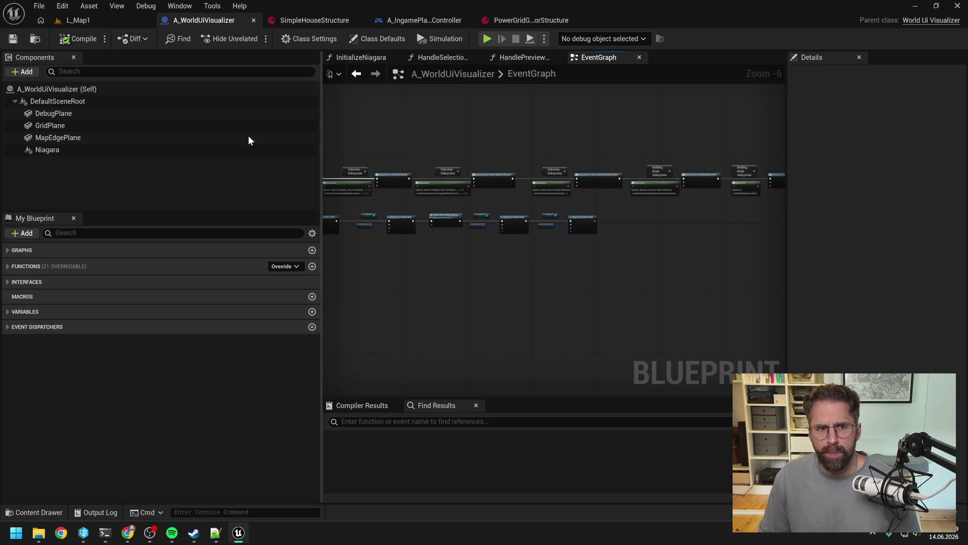
Playtest L_Map1, selecting and deselecting the Main Hall building twice, then stop
left_click(81, 20)
left_click(254, 39)
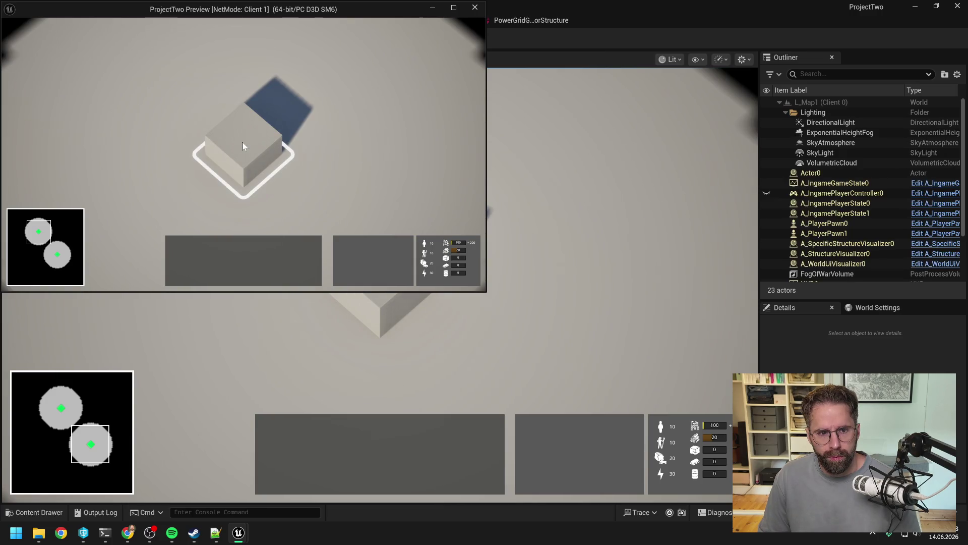
left_click(240, 144)
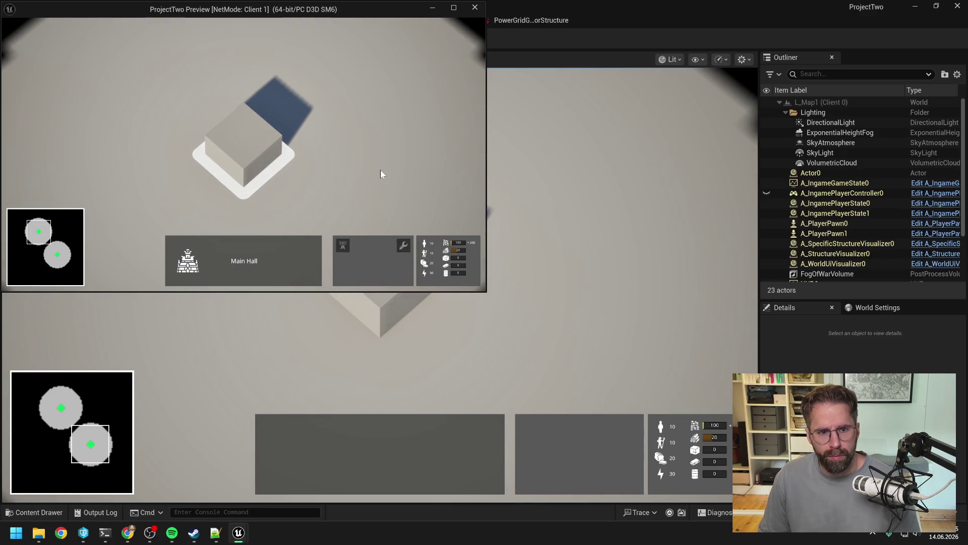
left_click(311, 162)
left_click(247, 149)
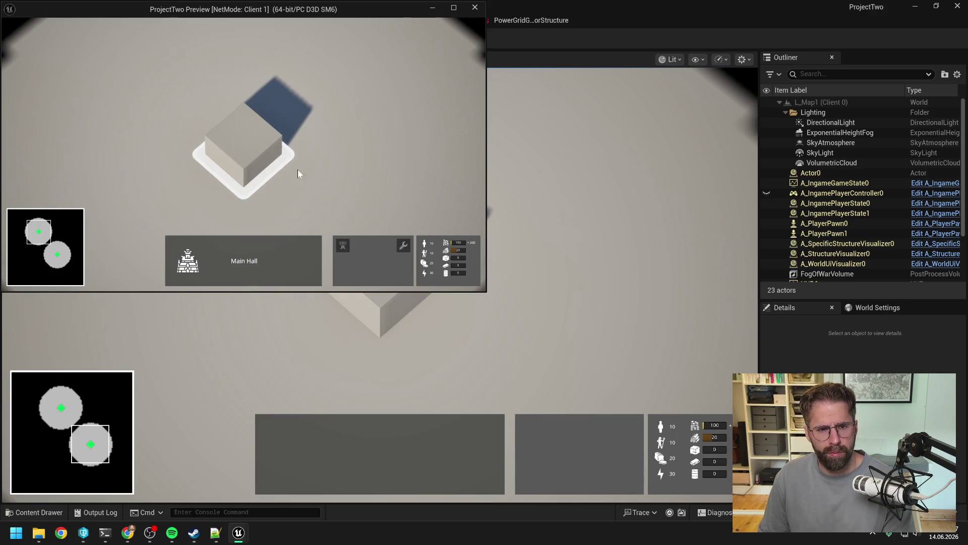
left_click(392, 186)
key("Escape")
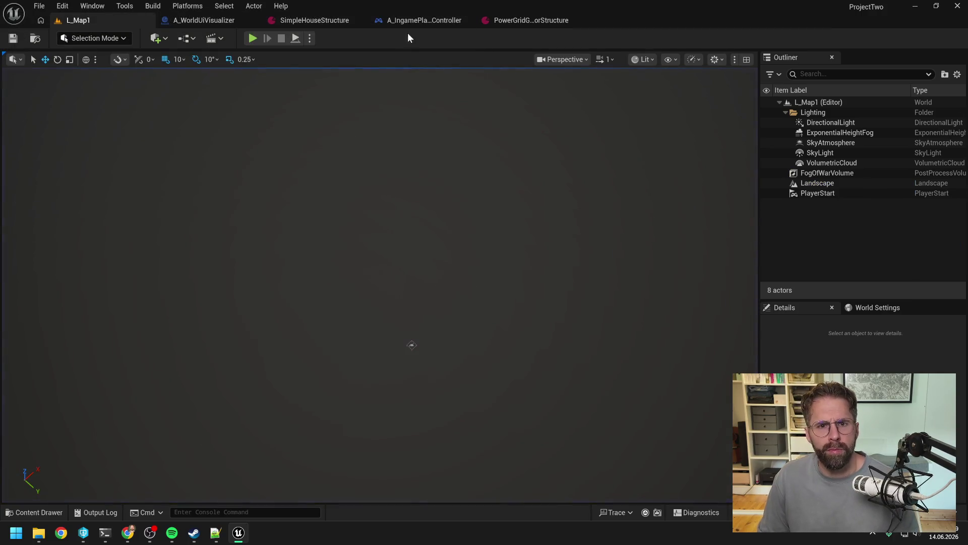
In A_WorldUiVisualizer, expand Functions > Private to review the remaining private functions
left_click(212, 20)
mouse_move(430, 128)
left_mouse_down()
mouse_move(533, 145)
mouse_move(451, 211)
mouse_move(601, 205)
left_mouse_up()
scroll(601, 205, "up", 4)
scroll(487, 165, "up", 1)
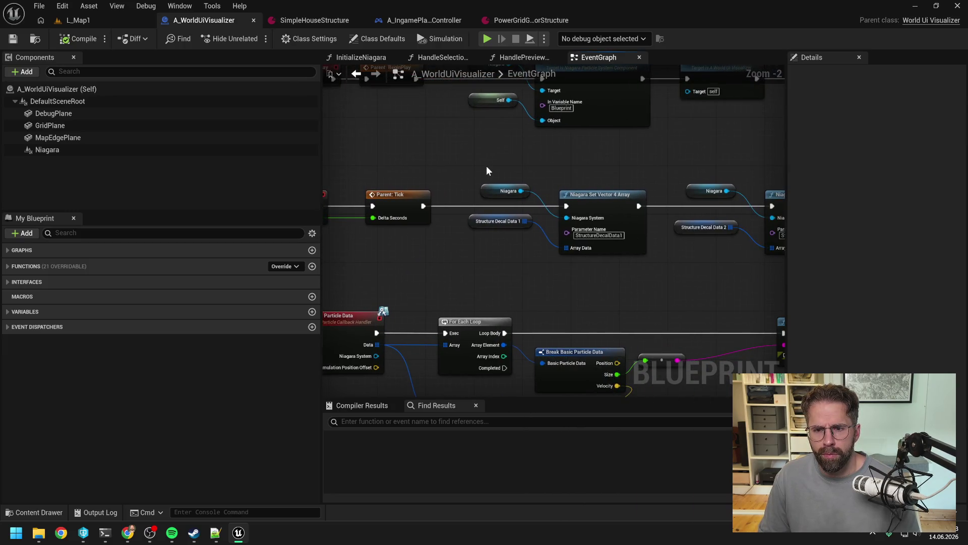
scroll(486, 165, "down", 2)
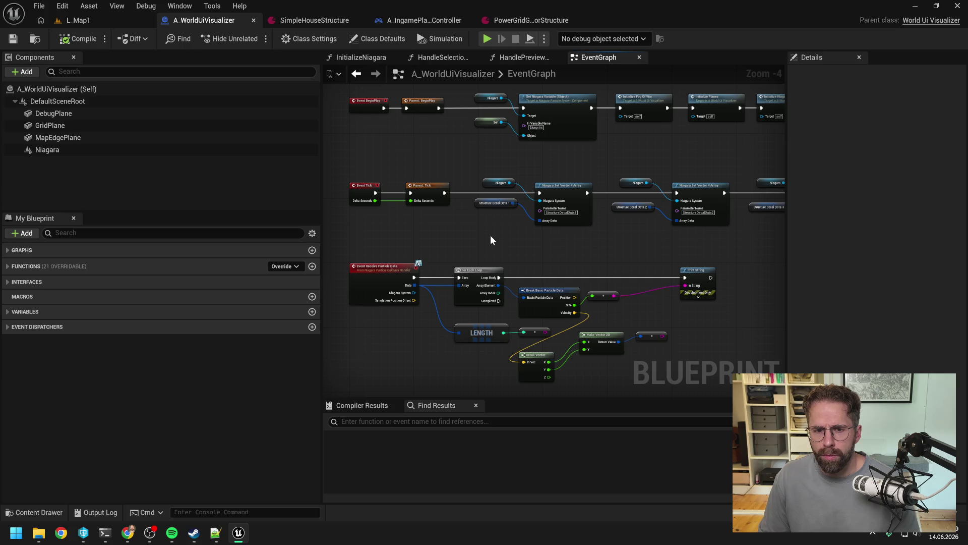
left_click(8, 266)
left_click(18, 293)
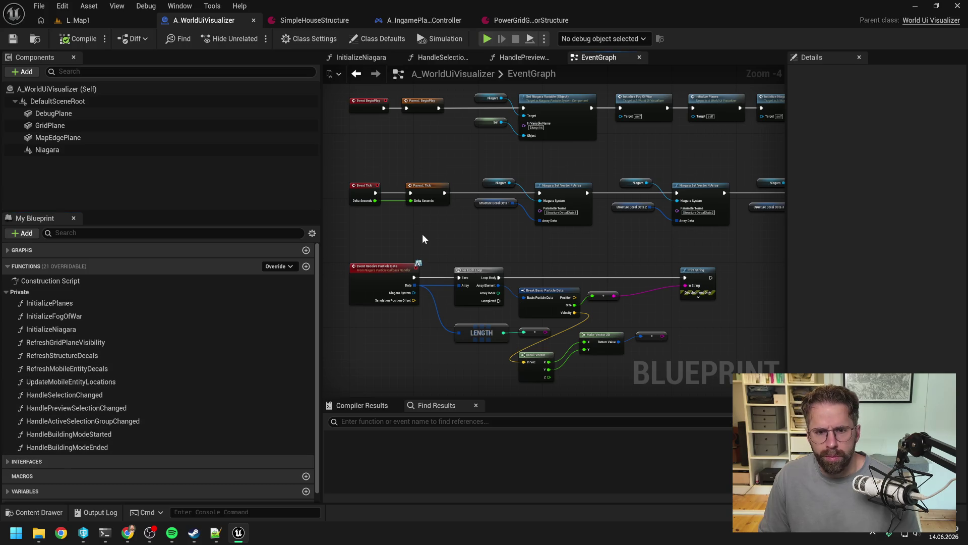
scroll(425, 236, "down", 1)
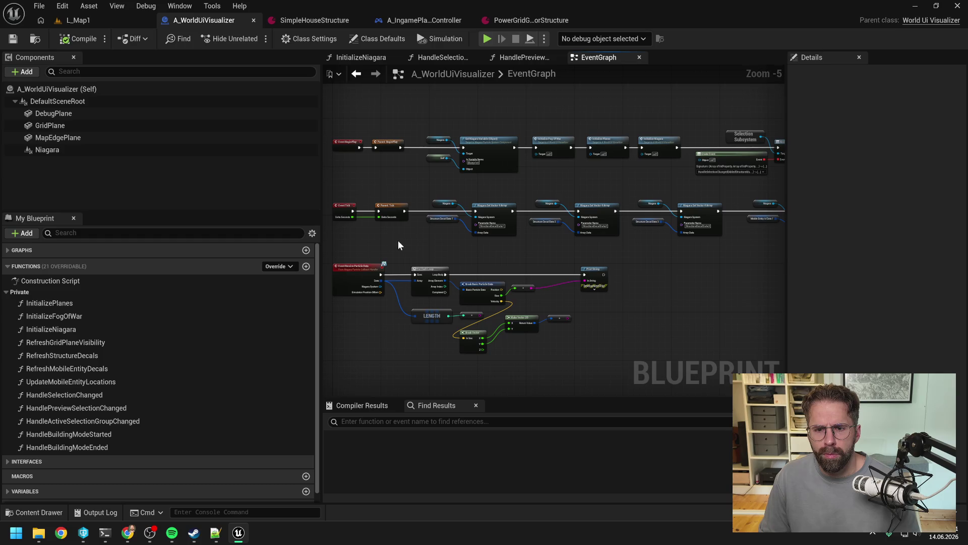
left_click_drag(496, 245, 528, 246)
Ask Claude Code, in German, for a step-by-step plan to debug health bars missing on hover and selection
key("alt+Tab")
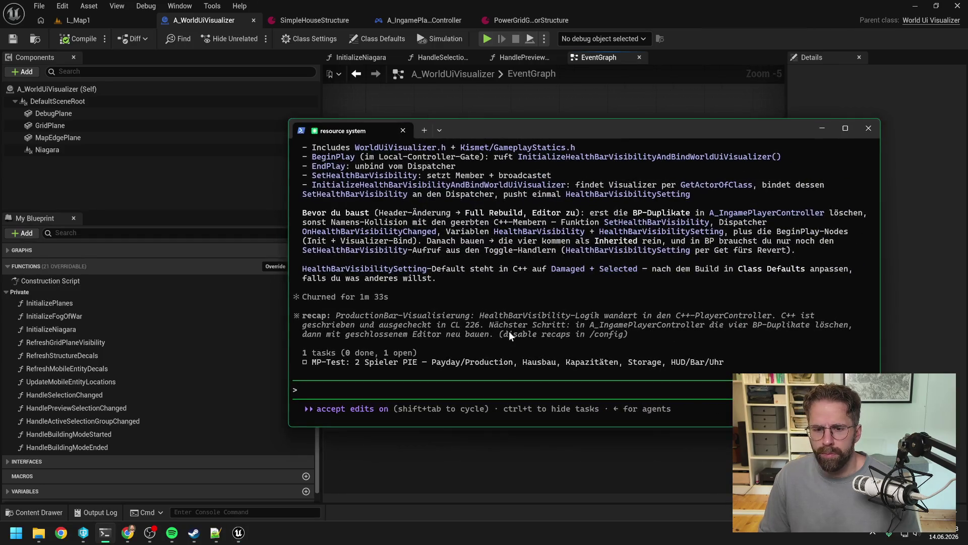
type("ok bp erstmal alles aufgeräum")
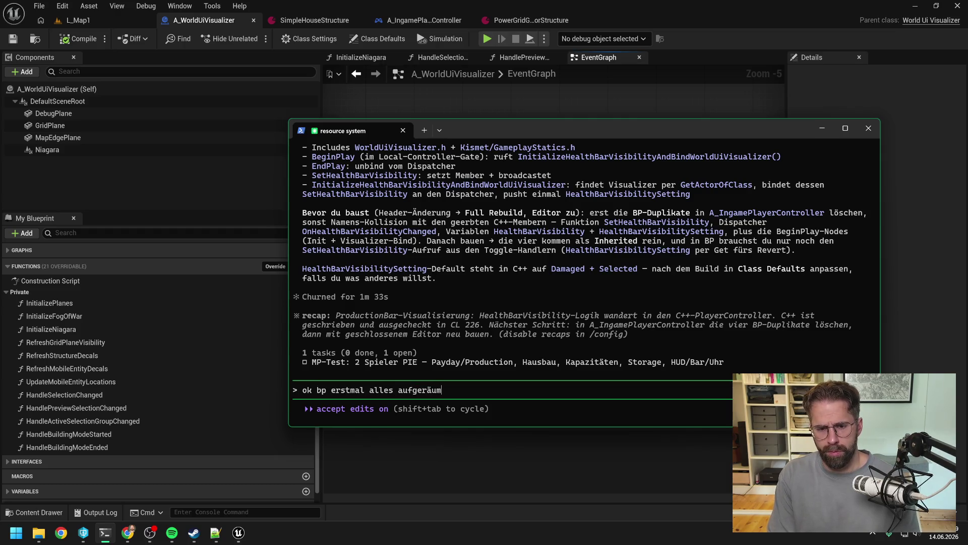
type("t, nun fangen wir an zu debuggen")
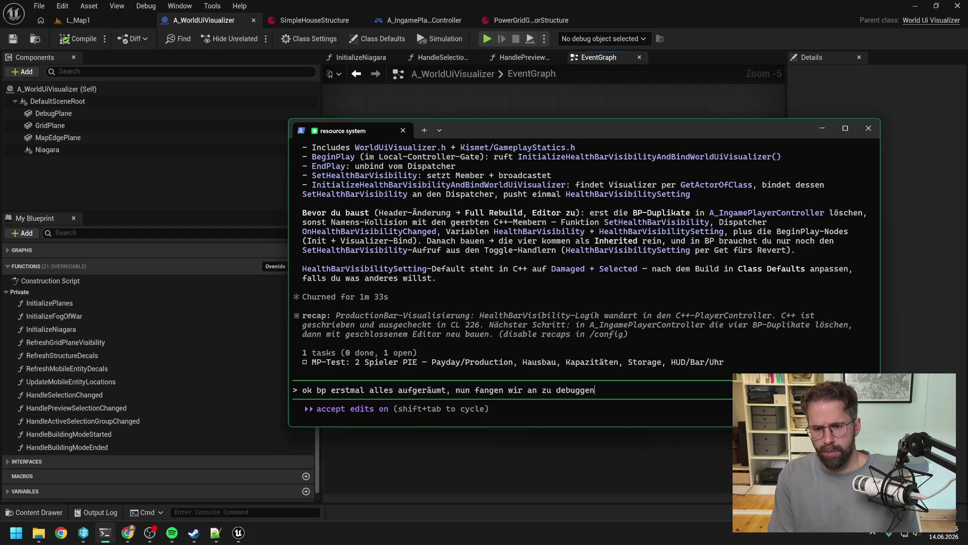
type("mit health bars")
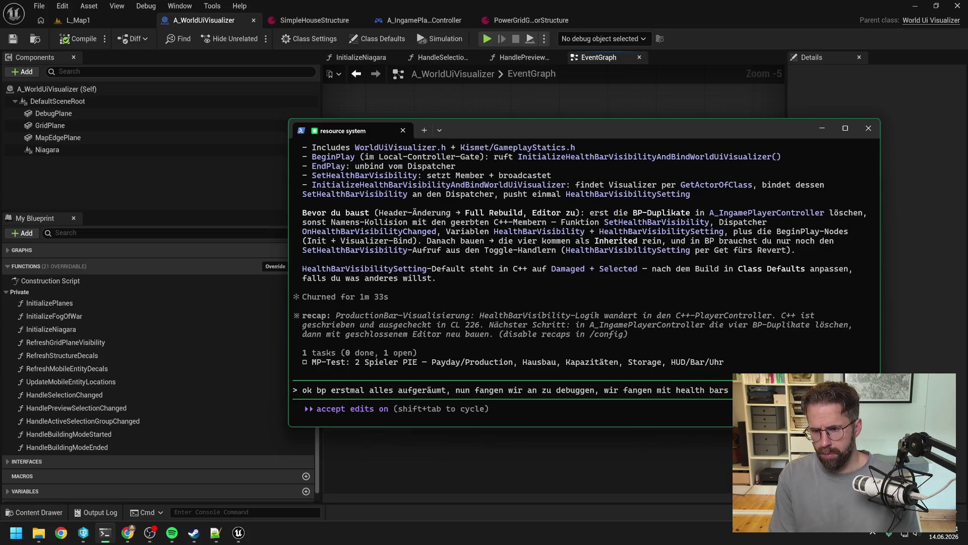
type("nichts mehr bei hover und selected.")
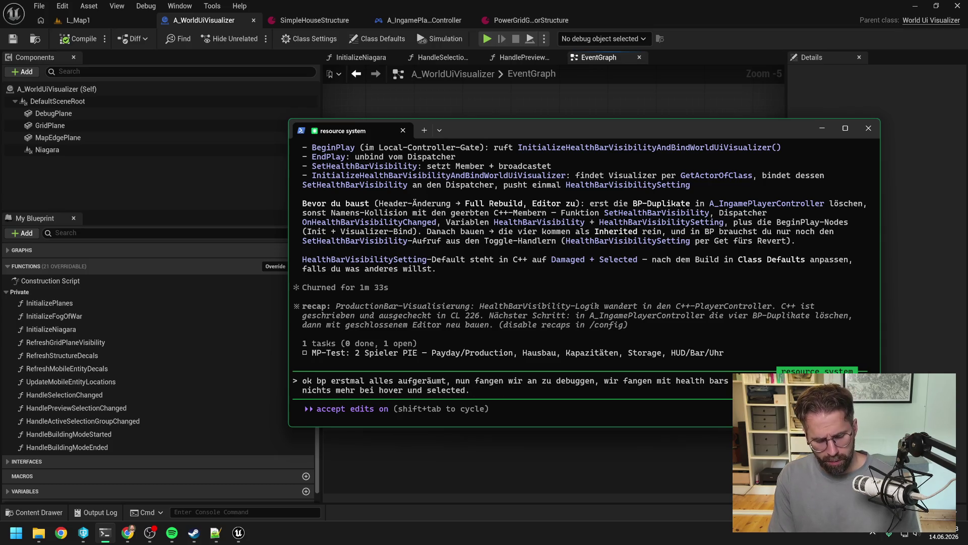
type(" Stell mir bitte nen schri")
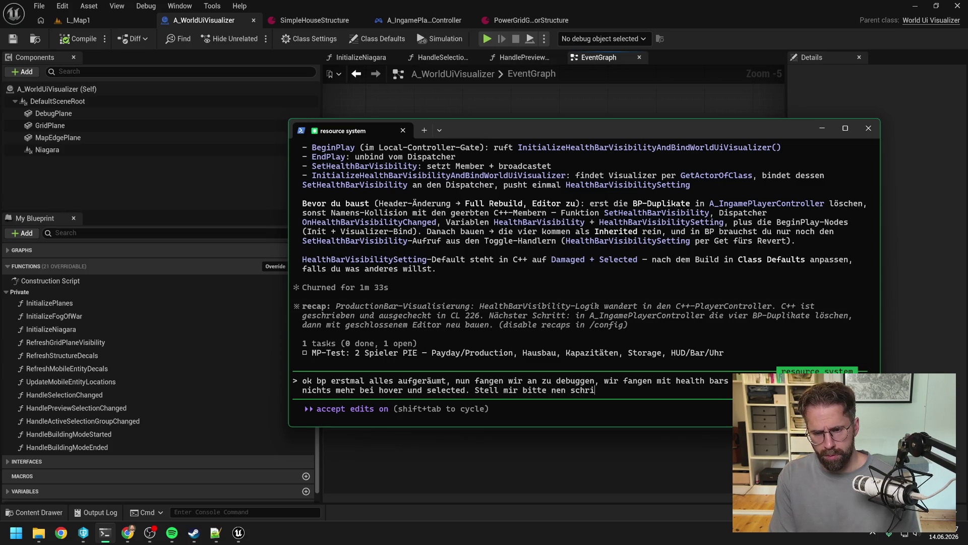
type("tt für schrit")
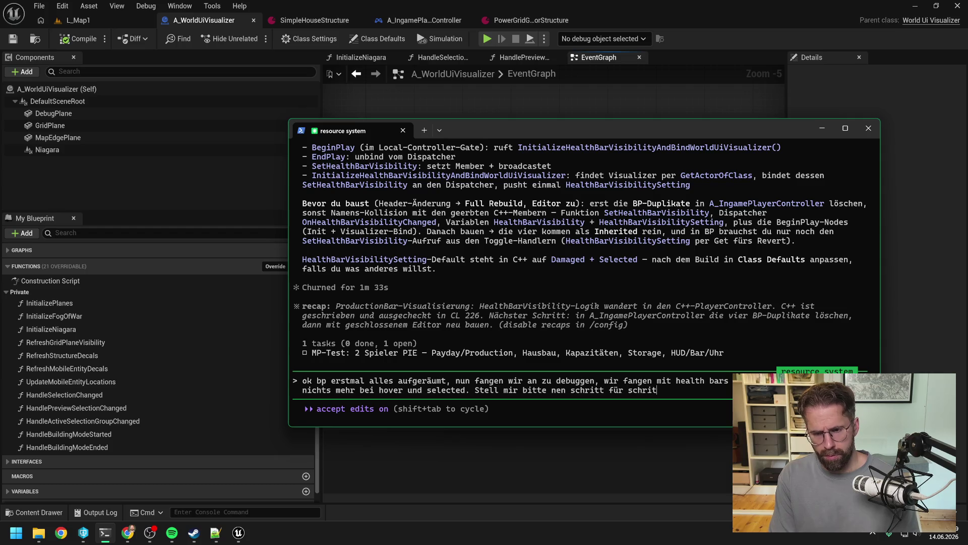
type("ug plan auf")
key("Return")
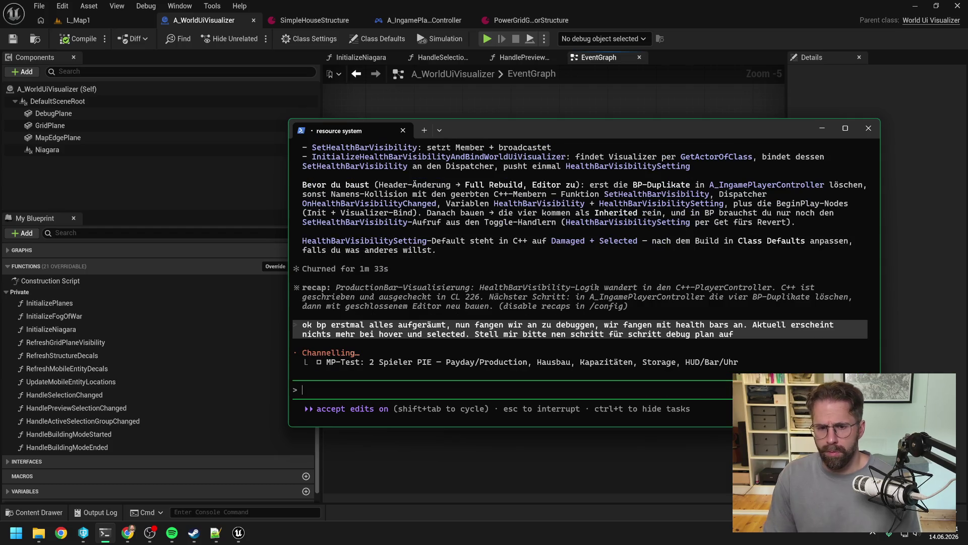
left_click(528, 101)
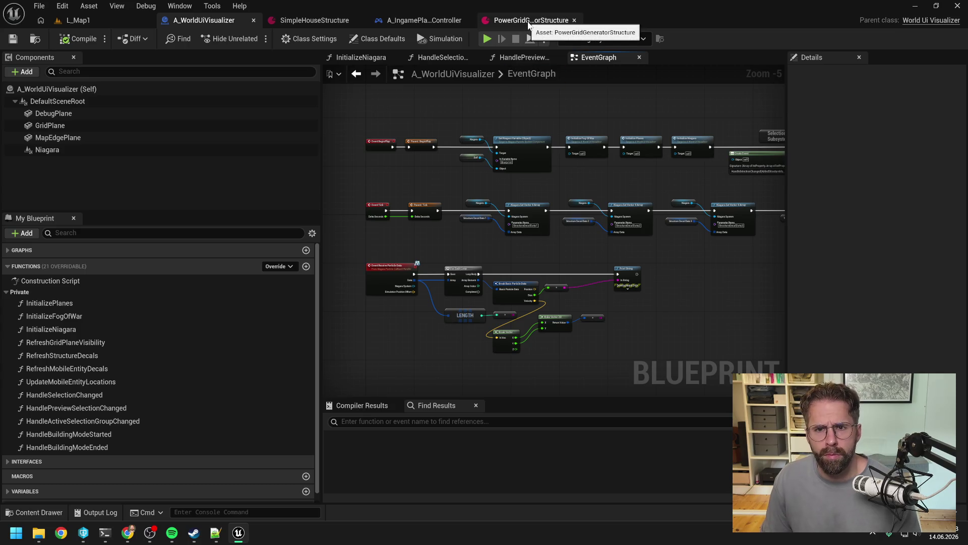
mouse_move(197, 527)
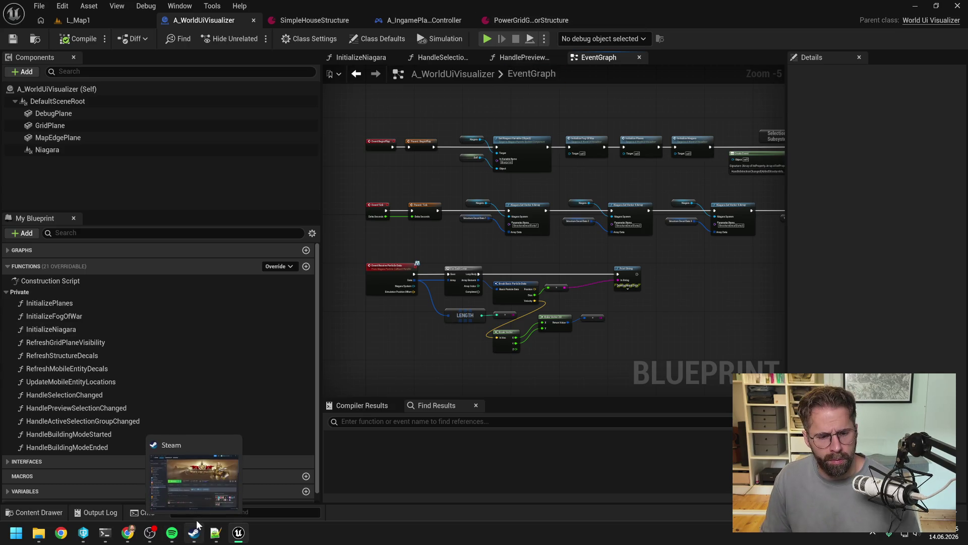
left_click(105, 533)
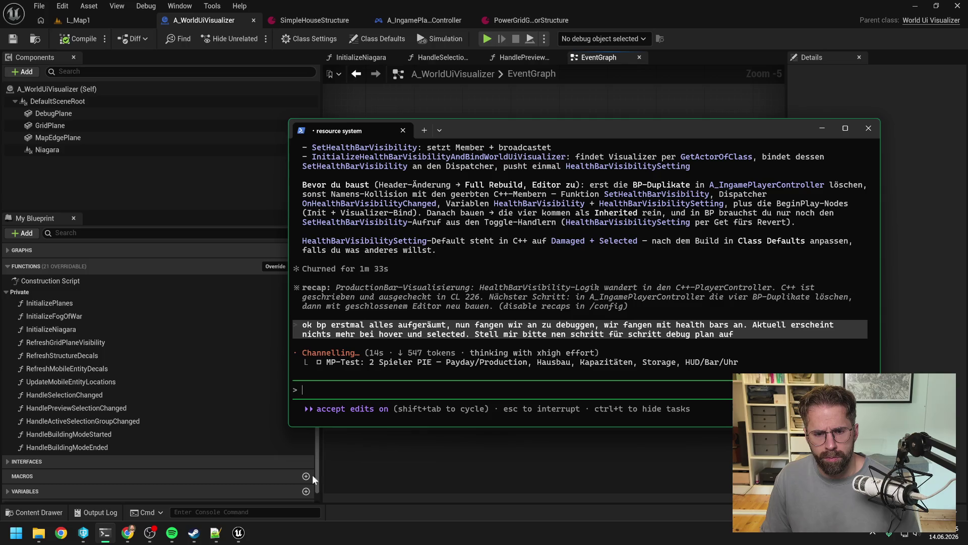
Open a new PowerShell and cd into D:\ProjectTwo\Development using the path copied from Explorer
left_click(15, 538)
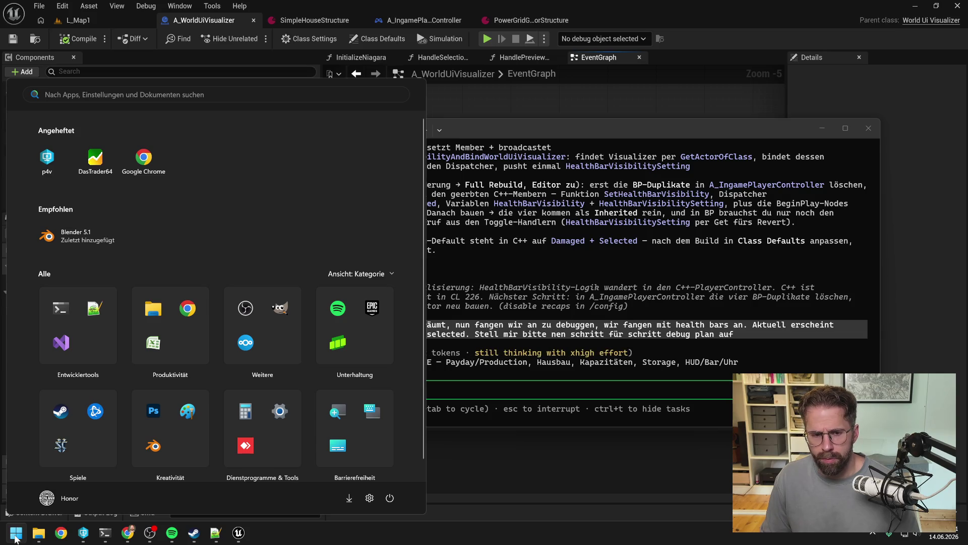
left_click(65, 309)
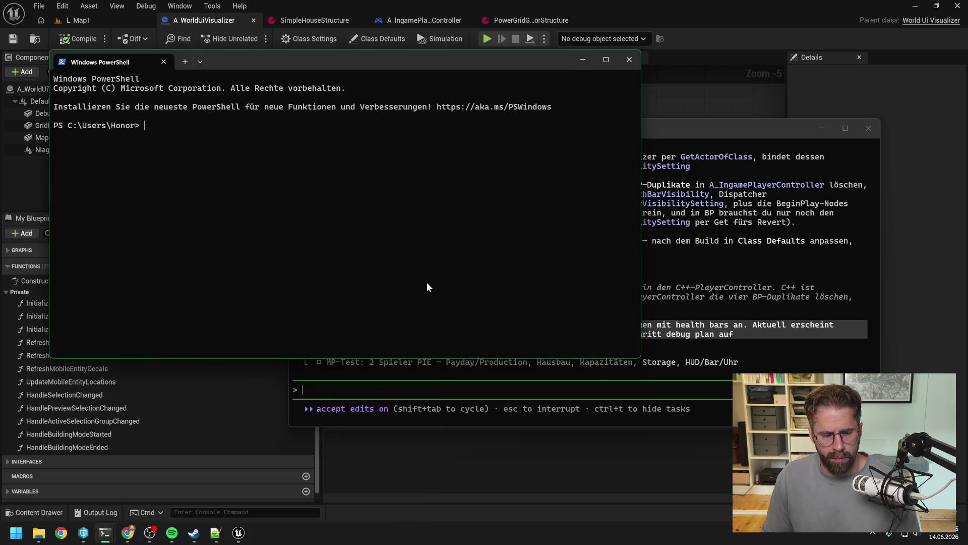
type("cd")
left_click(39, 533)
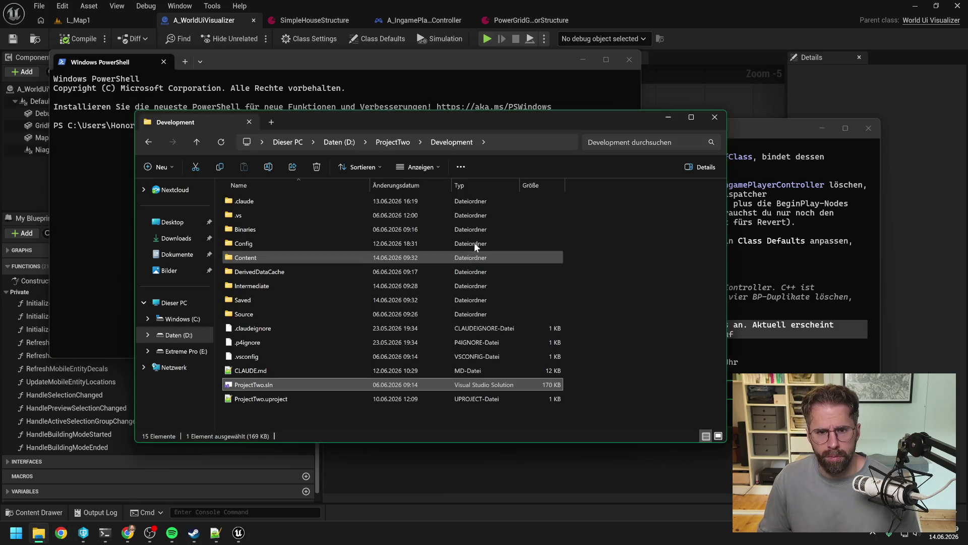
left_click(504, 141)
key("ctrl+c")
left_click(111, 171)
right_click(192, 128)
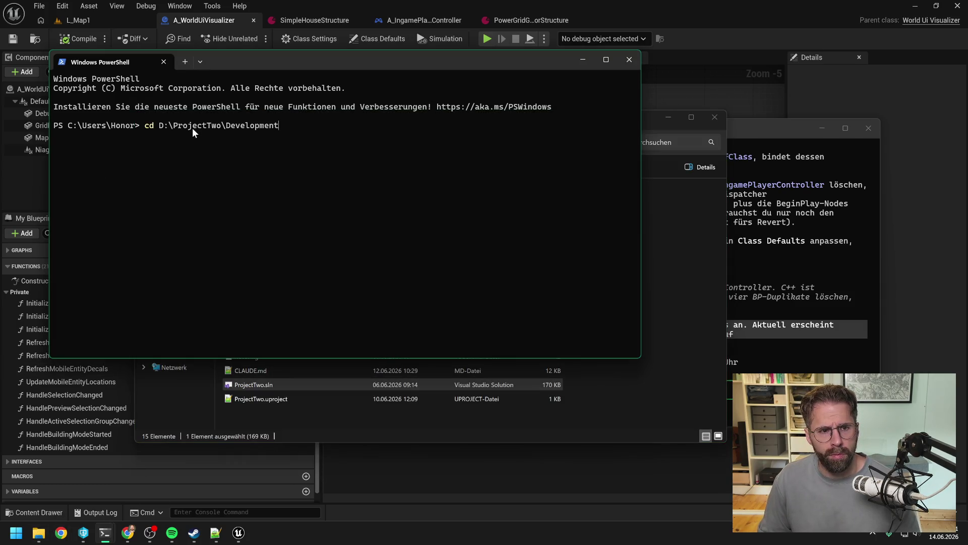
key("Return")
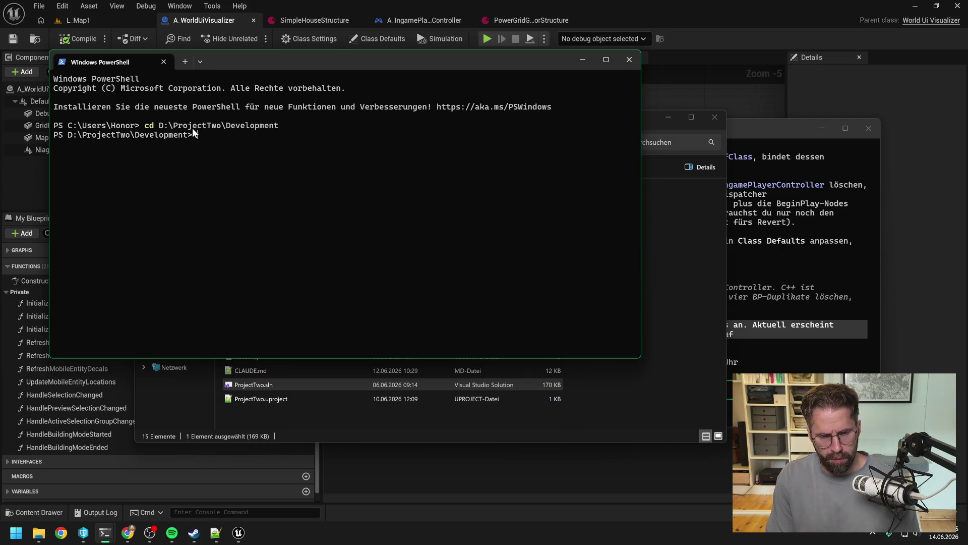
Launch claude in the Development folder while checking on the resource system session's progress
type("claude")
key("Return")
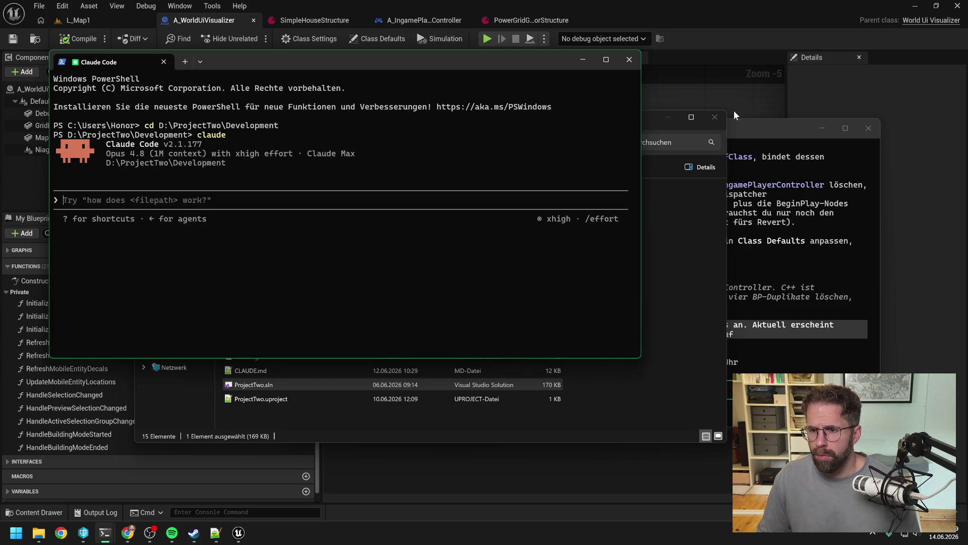
left_click(740, 135)
left_click(212, 245)
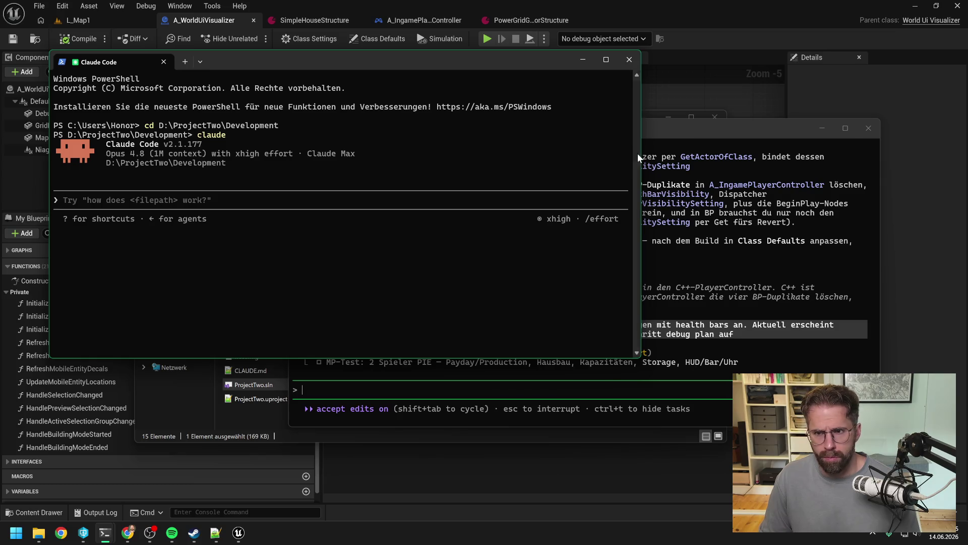
left_click(671, 132)
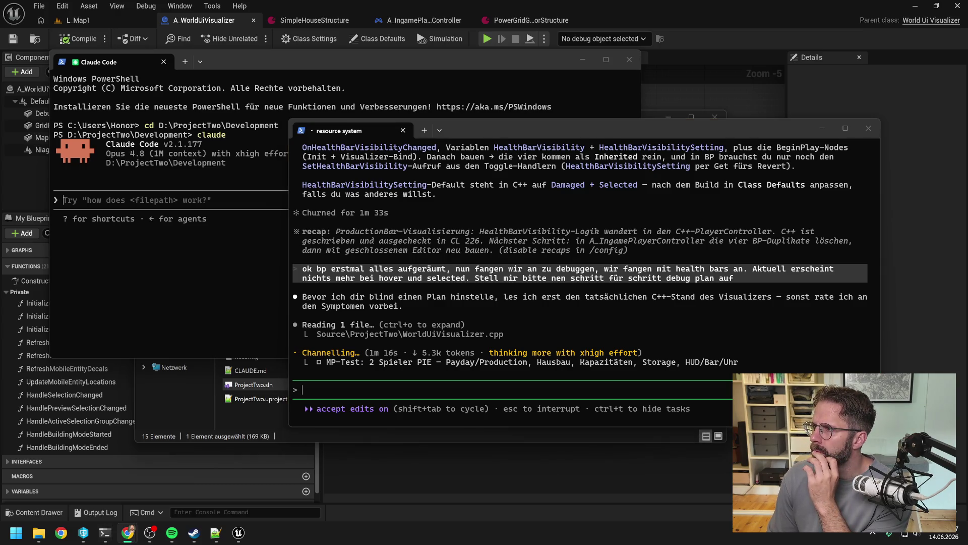
left_click(709, 298)
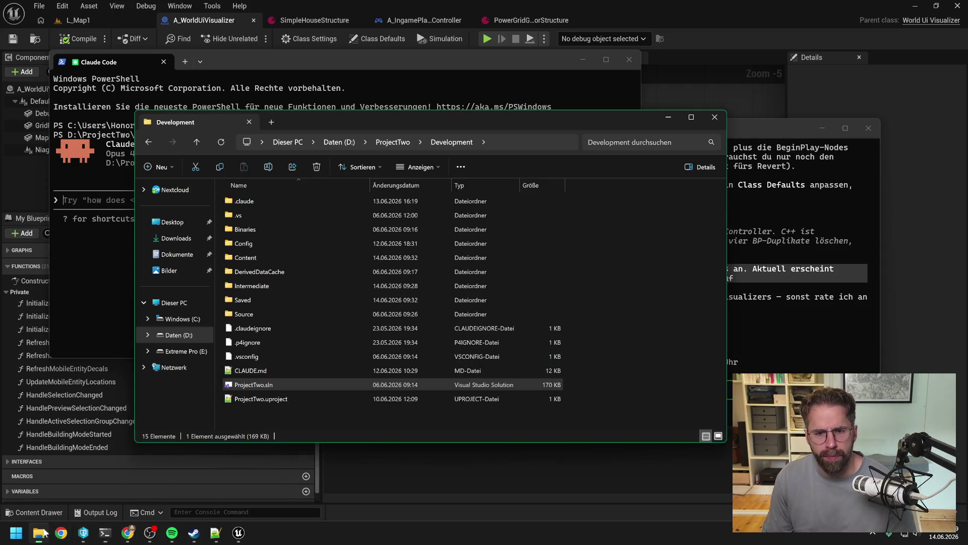
left_click(221, 436)
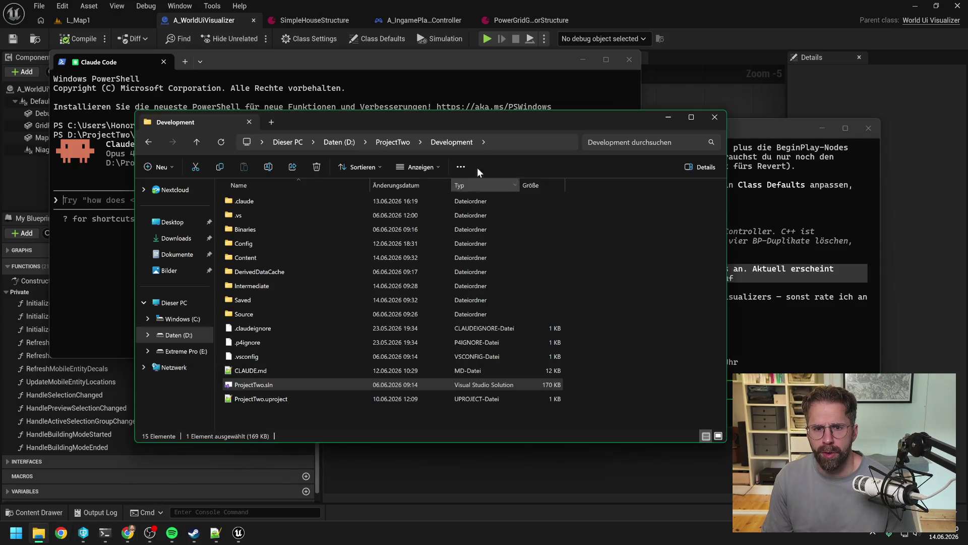
Open PowerShell from the Development folder's address bar, close it, and return to the Claude Code sessions
left_click(504, 143)
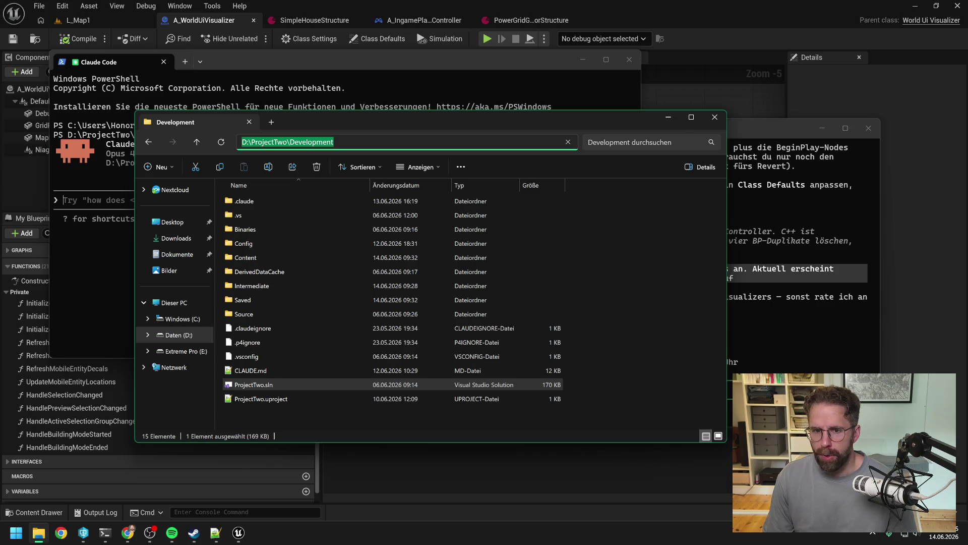
type("powersh")
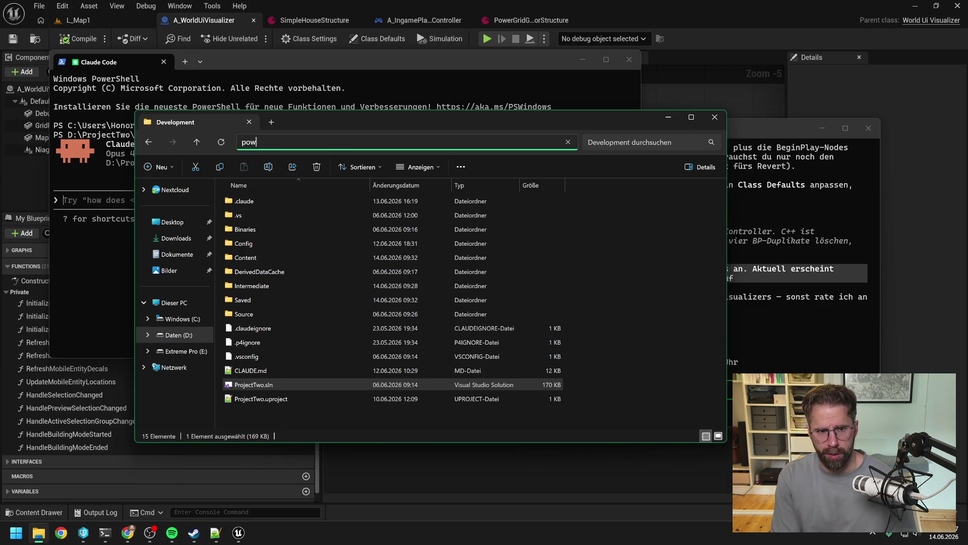
left_click(486, 158)
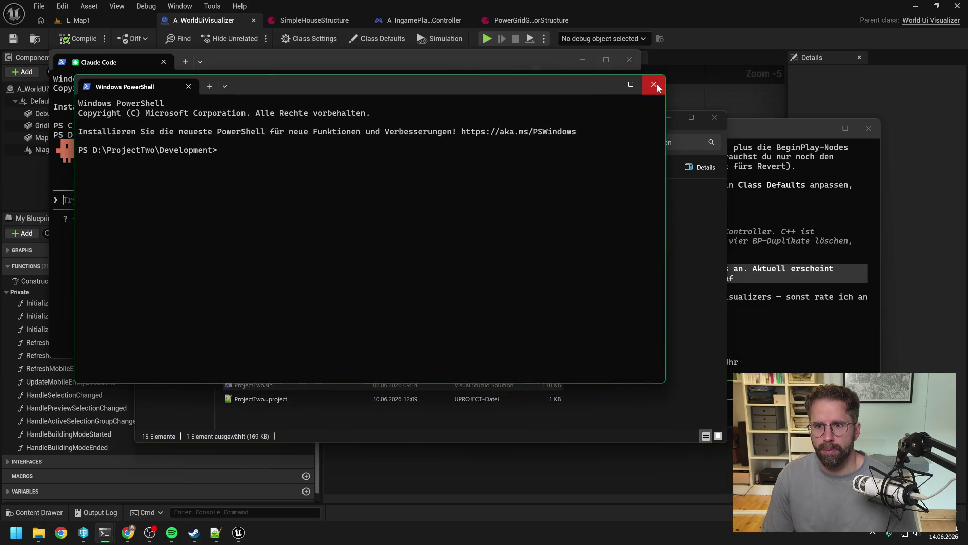
left_click(654, 84)
left_click(467, 59)
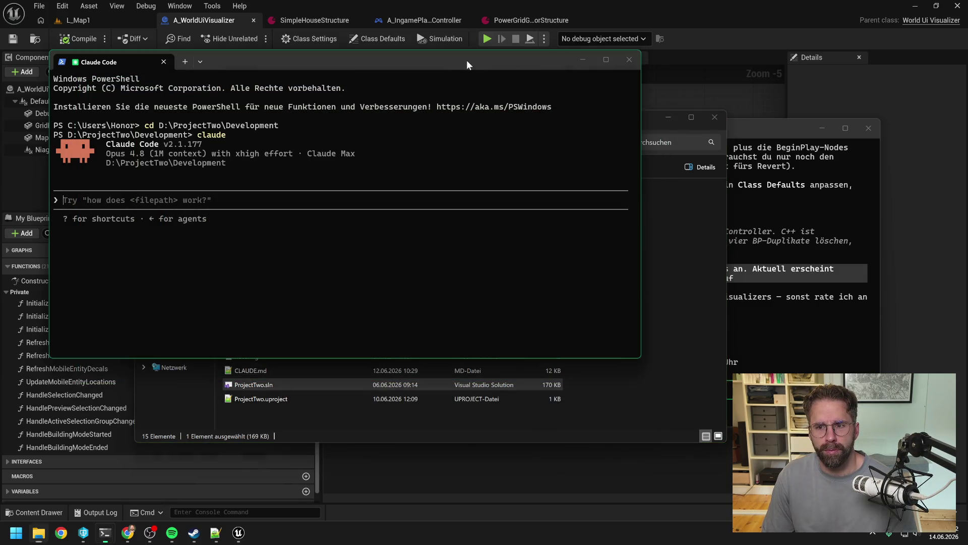
left_click(746, 128)
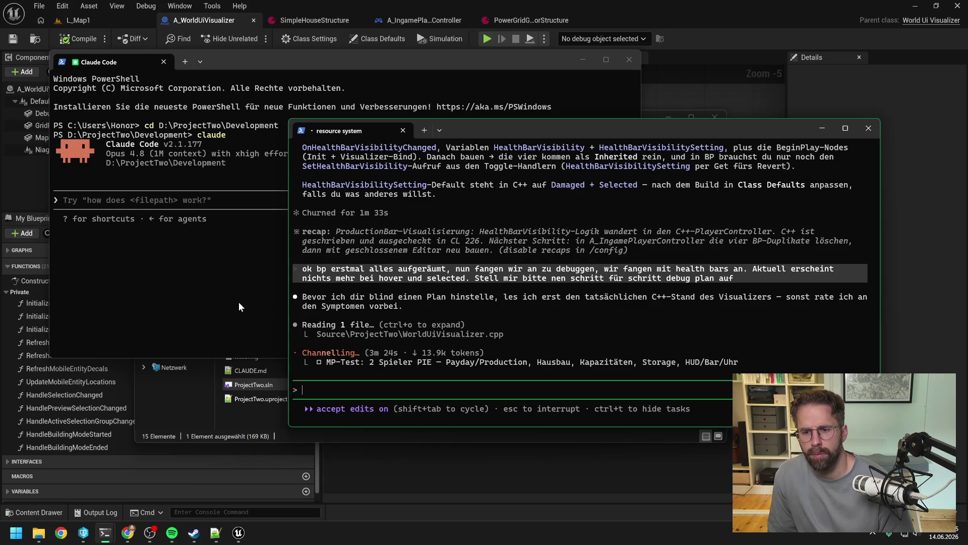
Return to the new Claude Code session once the resource system plan has finished
left_click(238, 302)
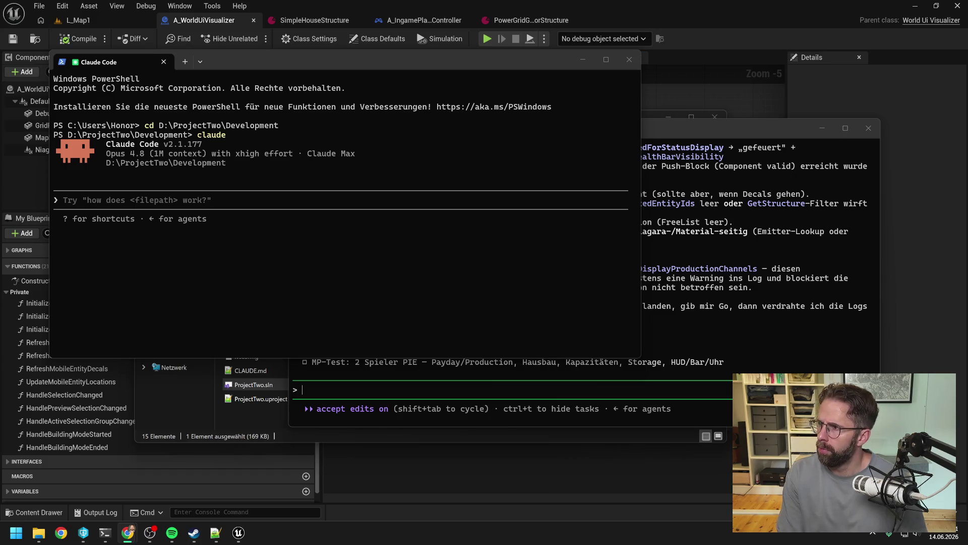
Ask Claude.ai, in German, whether Claude Code can now read and edit your blueprints
left_click_drag(967, 63, 196, 56)
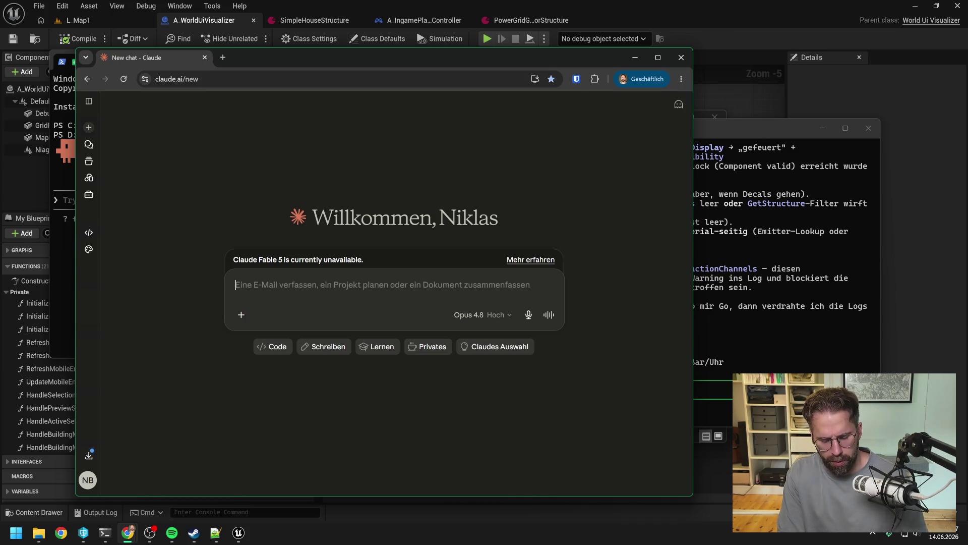
type("gibt es mittlerweile lösungen ")
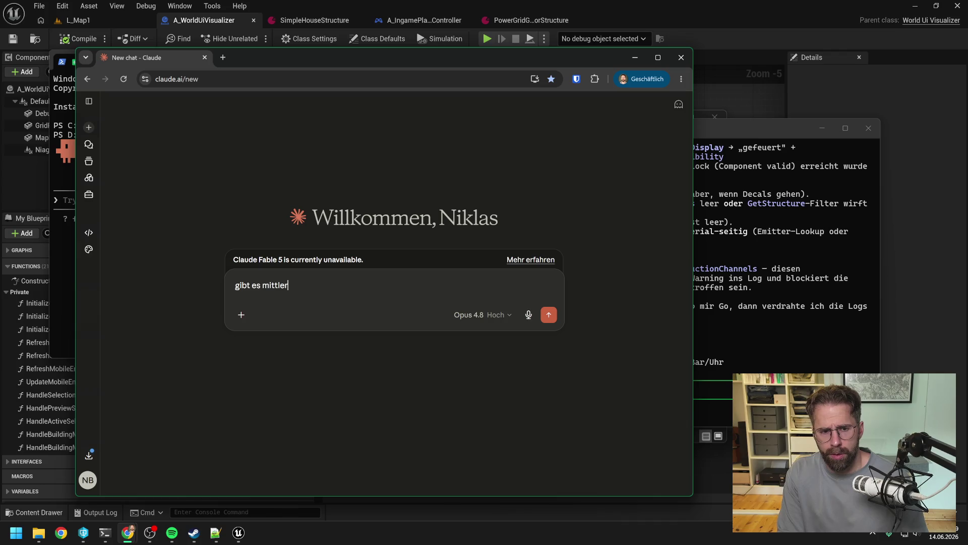
type("wie i")
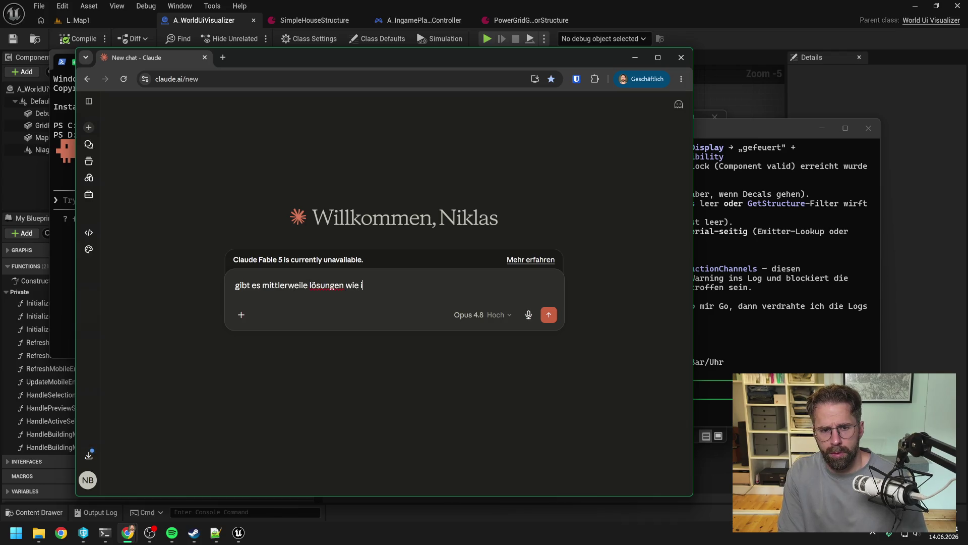
type("ch claude co")
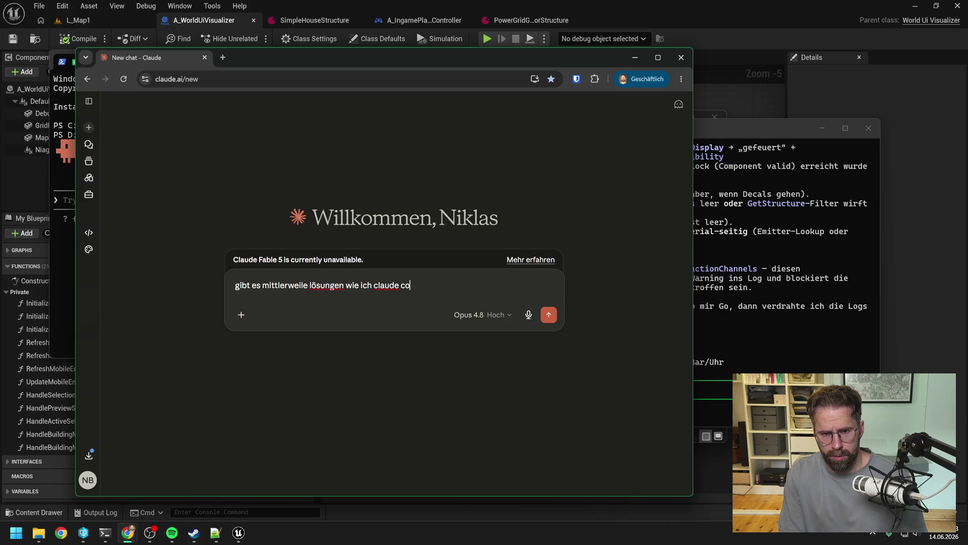
type("de auch meine blu")
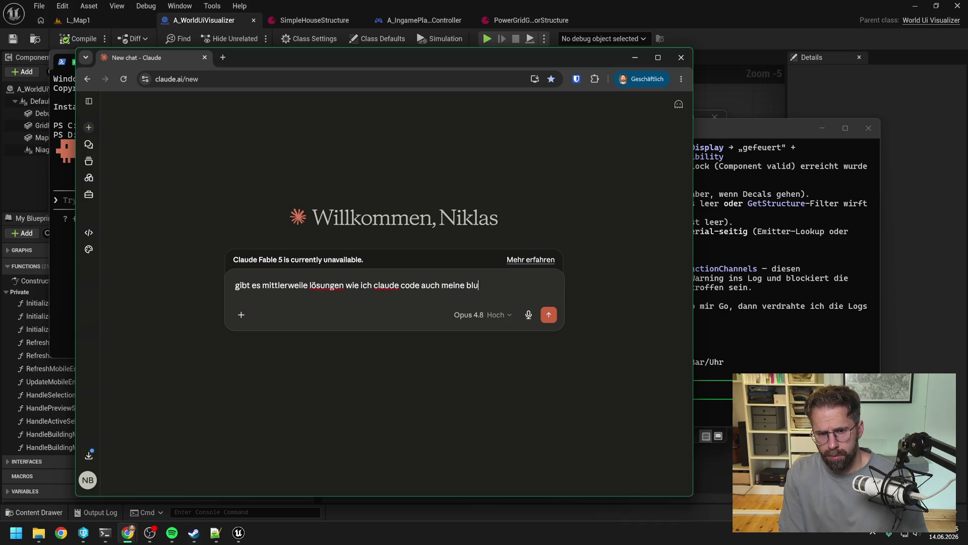
type("eprints lesen und ")
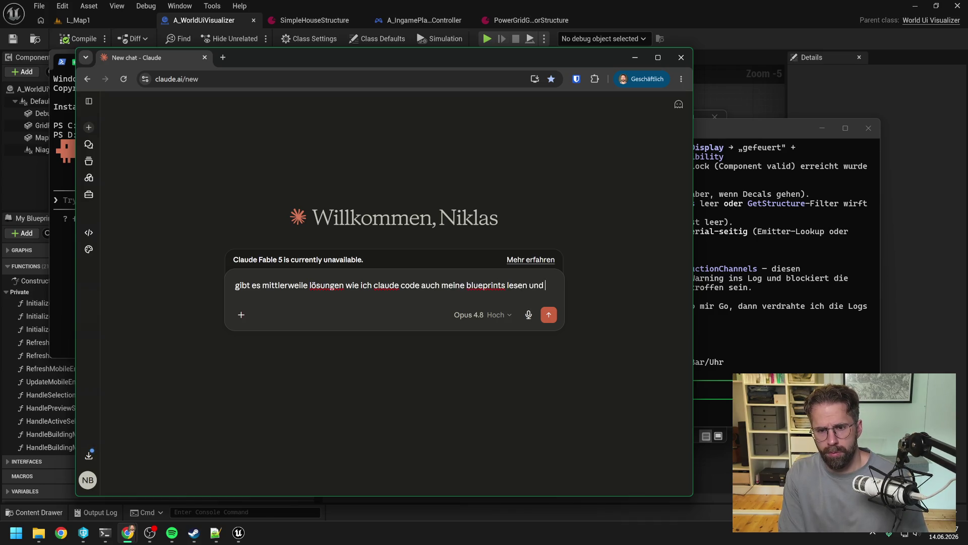
type("editieren")
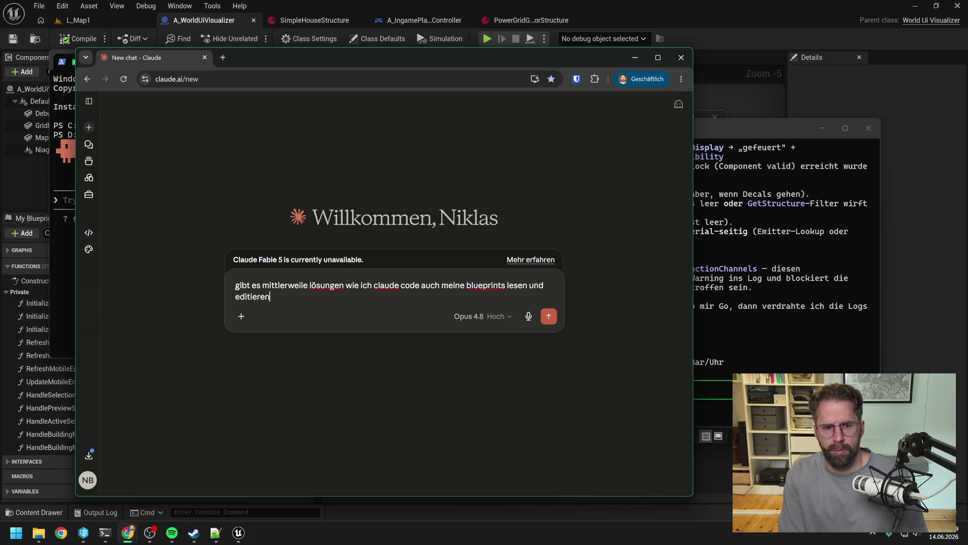
type(" lassen kann?")
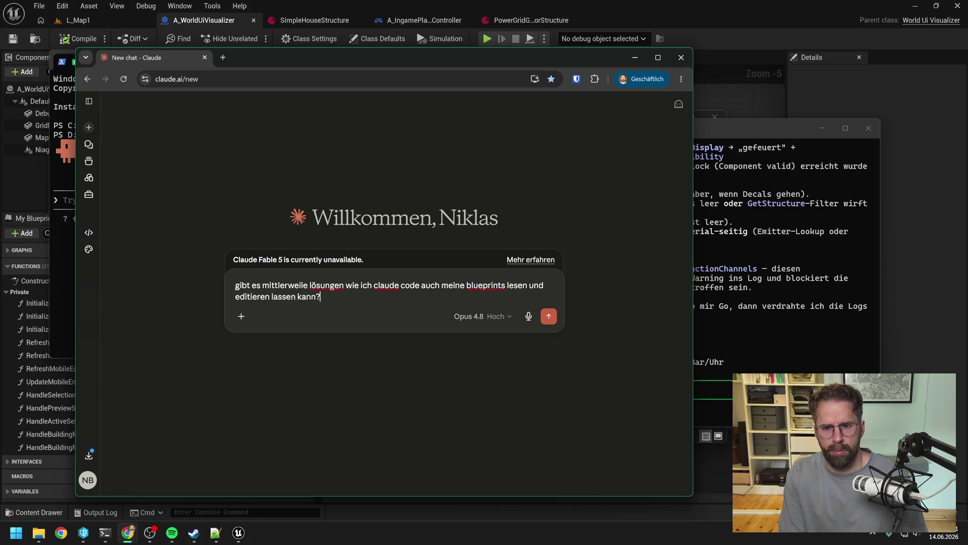
key("Return")
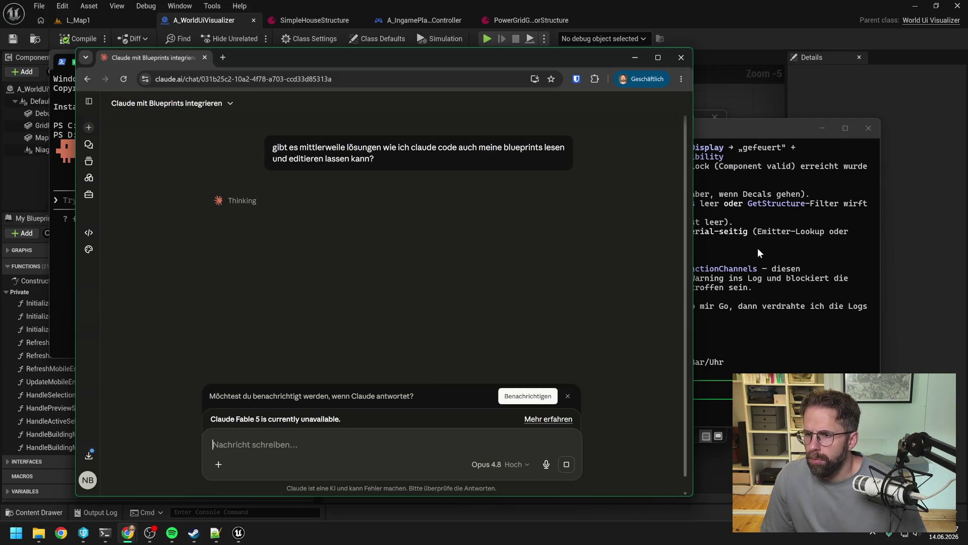
left_click(715, 130)
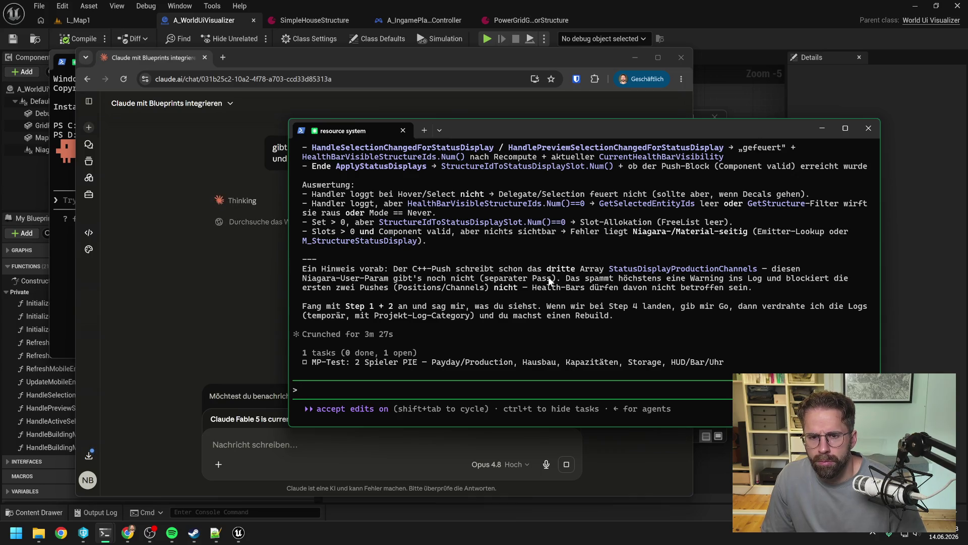
scroll(523, 280, "up", 8)
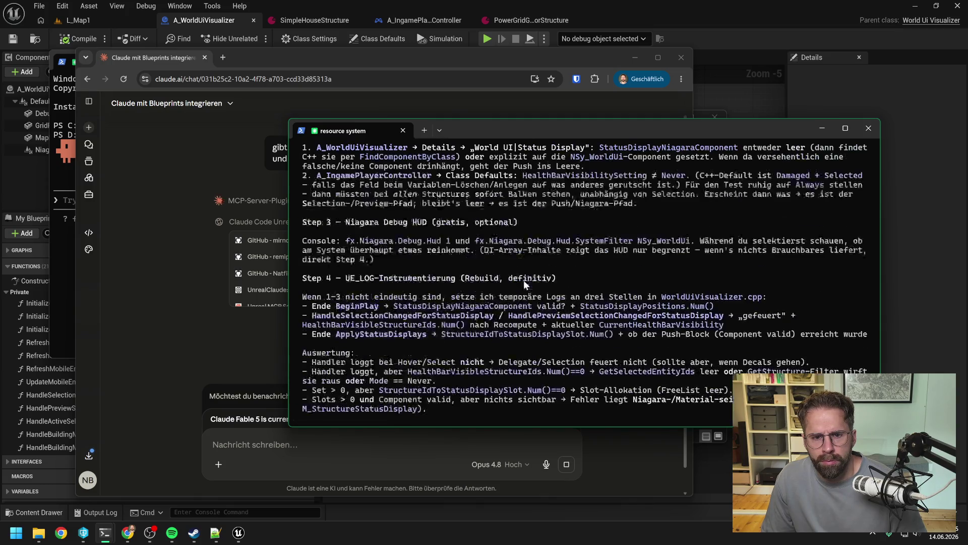
scroll(524, 280, "up", 6)
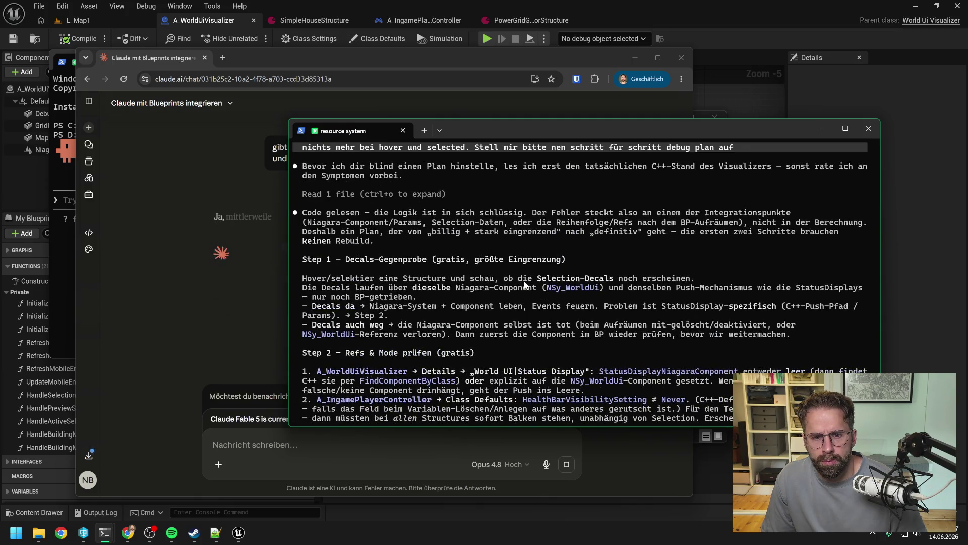
scroll(523, 287, "down", 1)
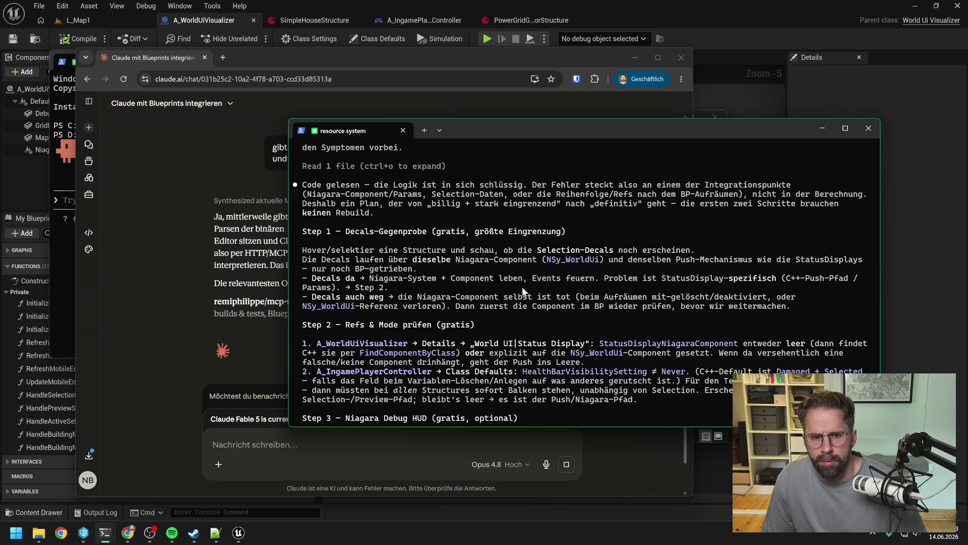
scroll(532, 266, "down", 1)
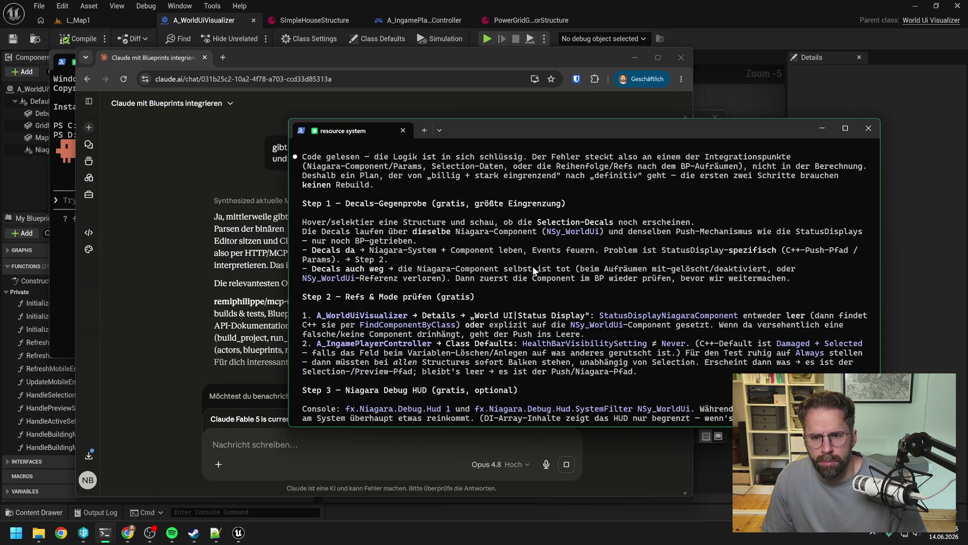
scroll(533, 265, "up", 1)
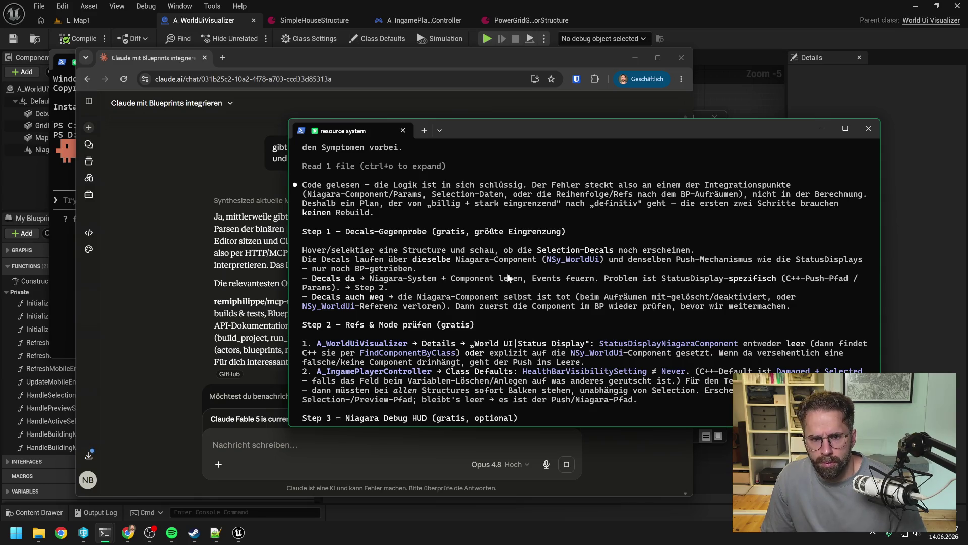
scroll(507, 266, "down", 1)
scroll(506, 266, "down", 1)
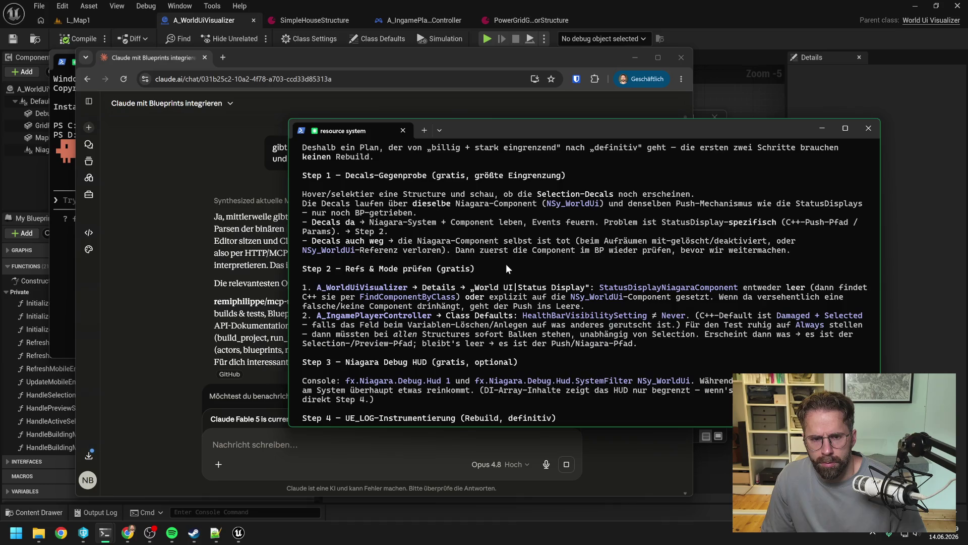
key("super+Down")
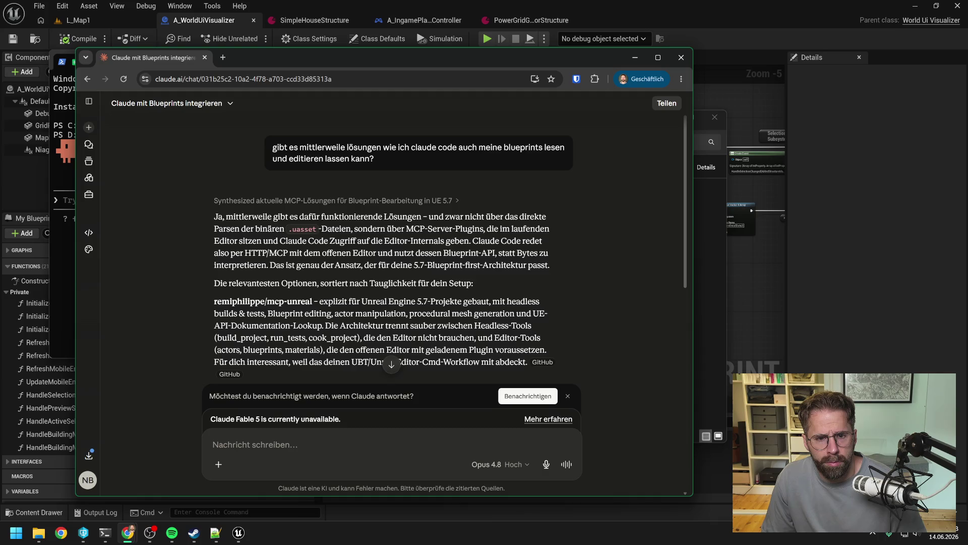
Read through Claude's MCP plugin options and select the mcp-unreal repository name
scroll(356, 251, "down", 1)
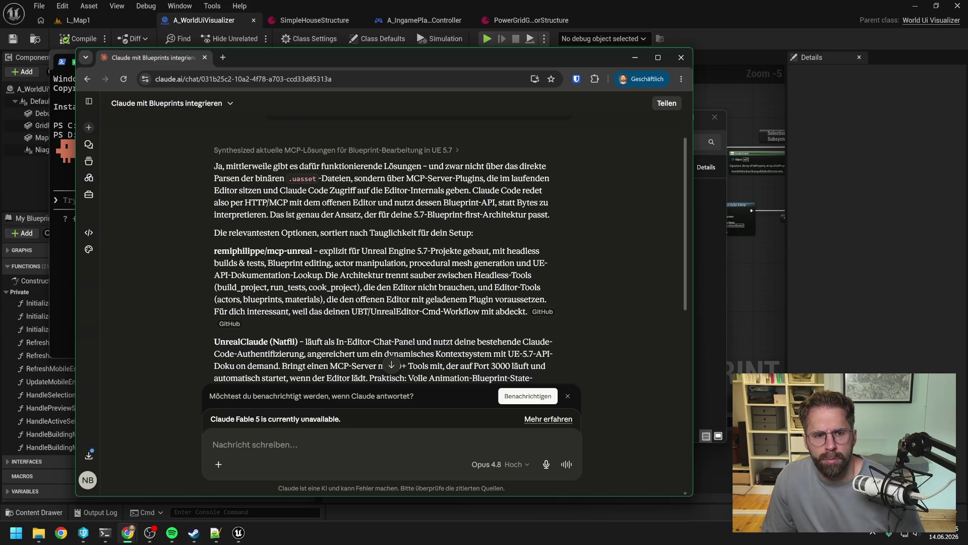
scroll(383, 252, "down", 1)
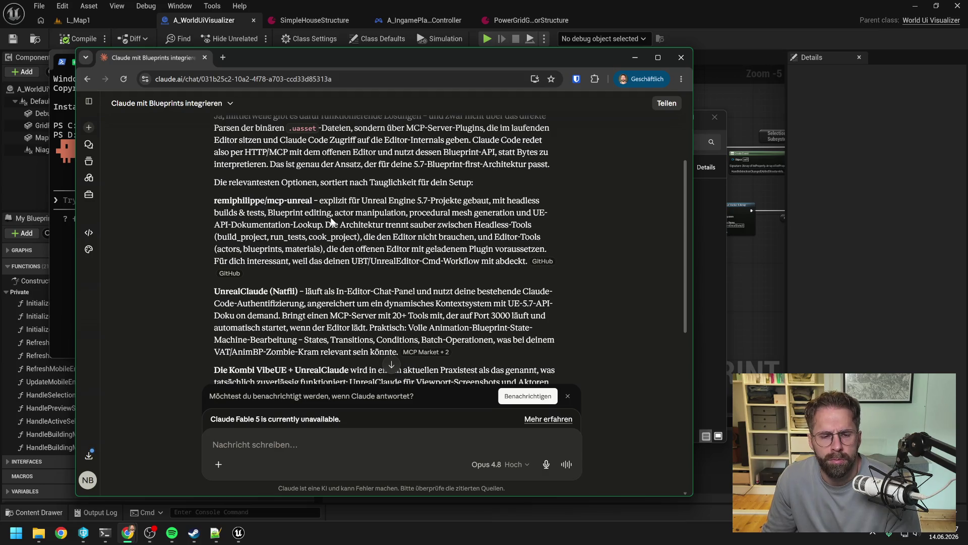
scroll(331, 221, "down", 2)
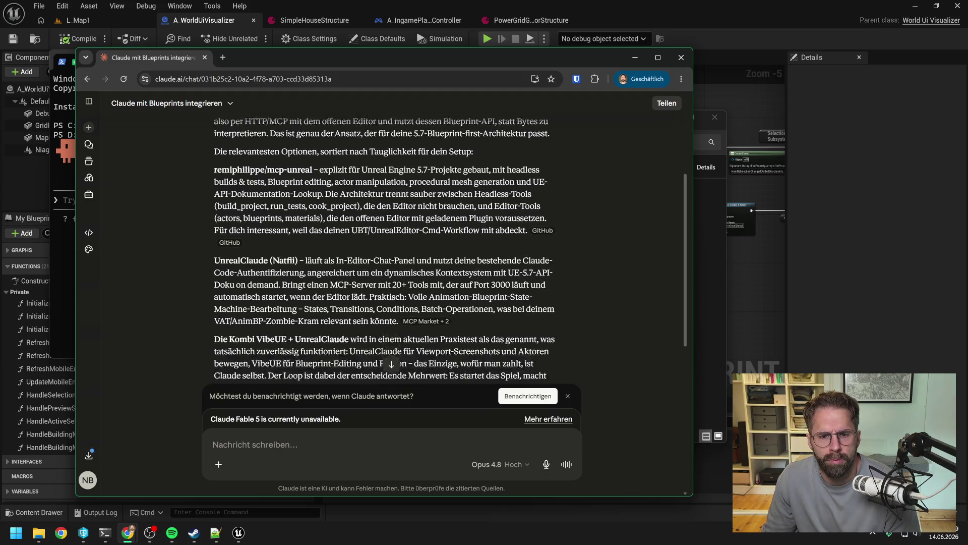
scroll(359, 228, "down", 1)
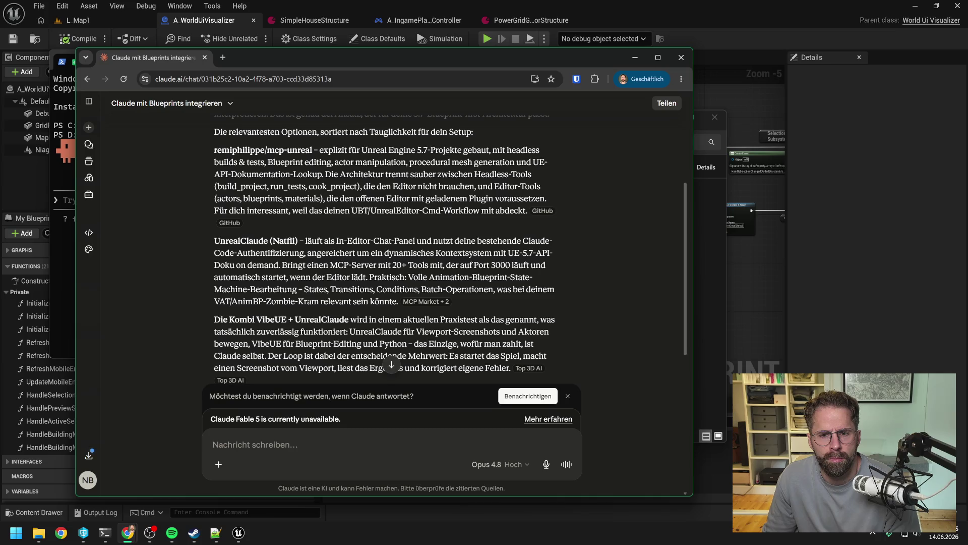
scroll(383, 250, "down", 2)
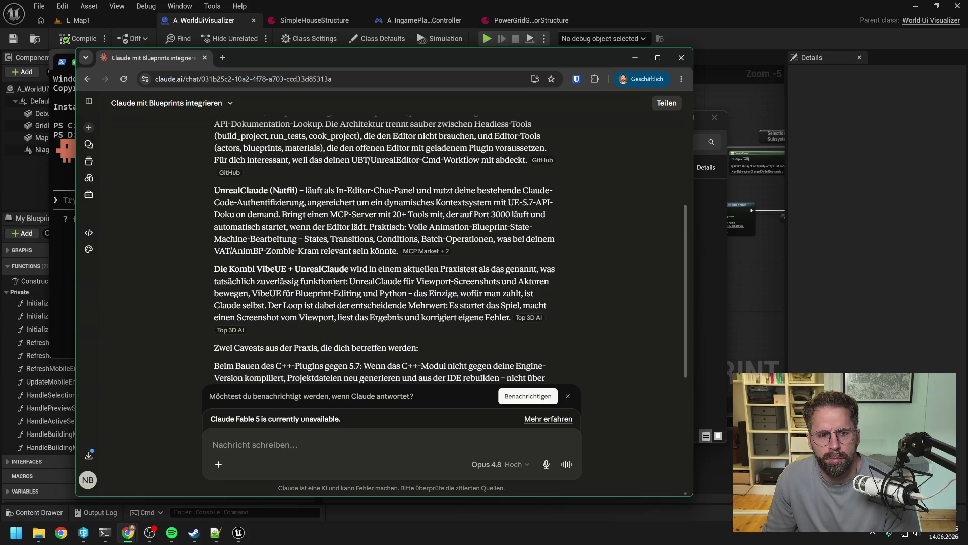
scroll(395, 224, "down", 1)
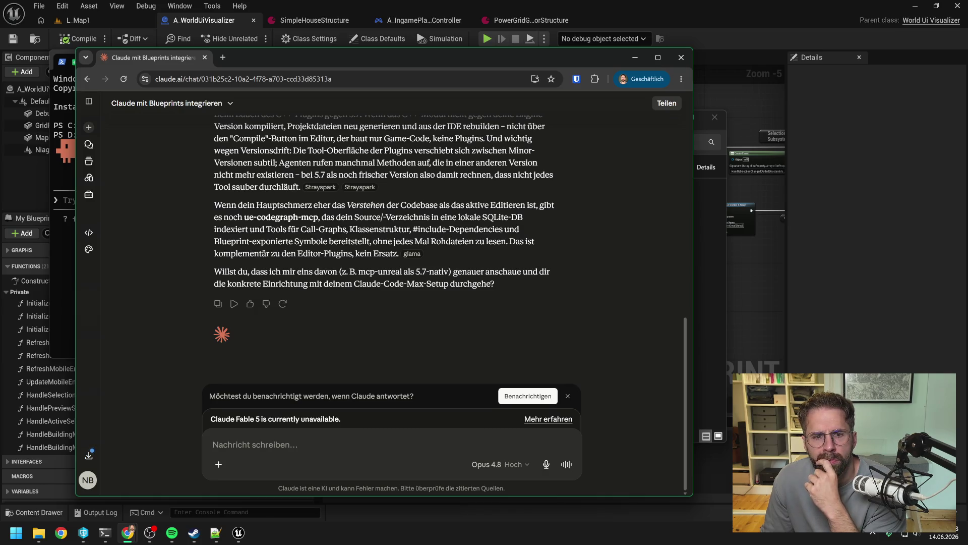
scroll(458, 246, "up", 10)
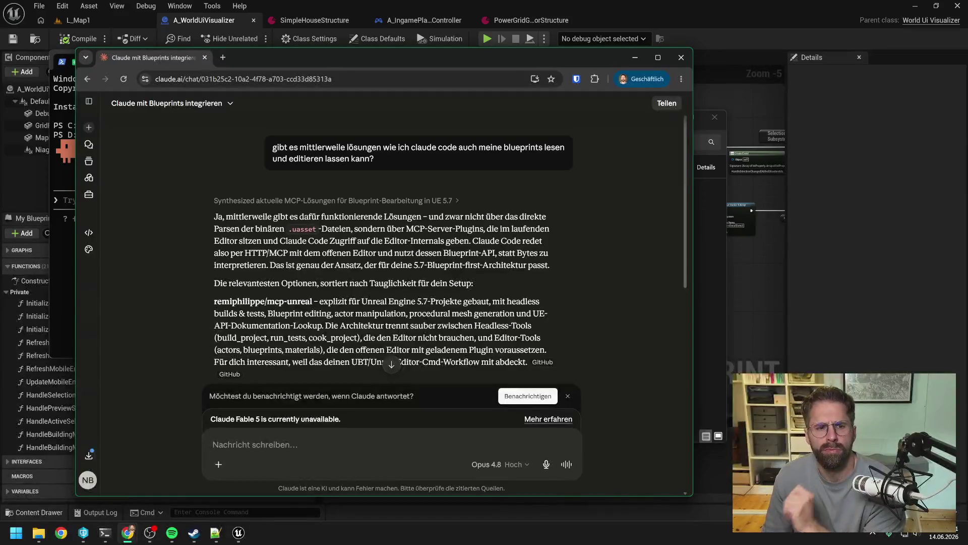
scroll(458, 246, "down", 1)
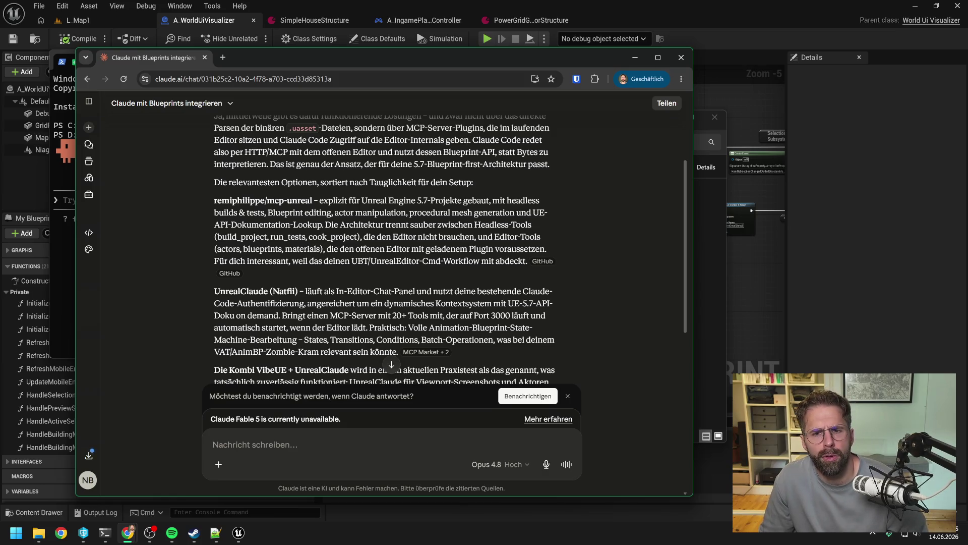
left_click_drag(313, 200, 207, 202)
key("ctrl+c")
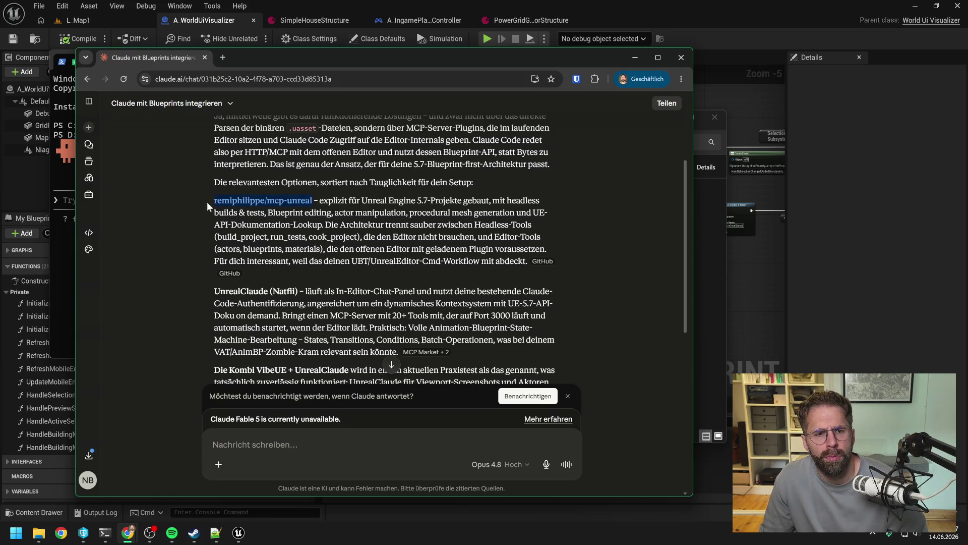
Ask Claude.ai 'schau mal ob remiphilippe/mcp-unreal mit meinem aktuellen setup funktioniert', then return to Unreal
left_click(391, 364)
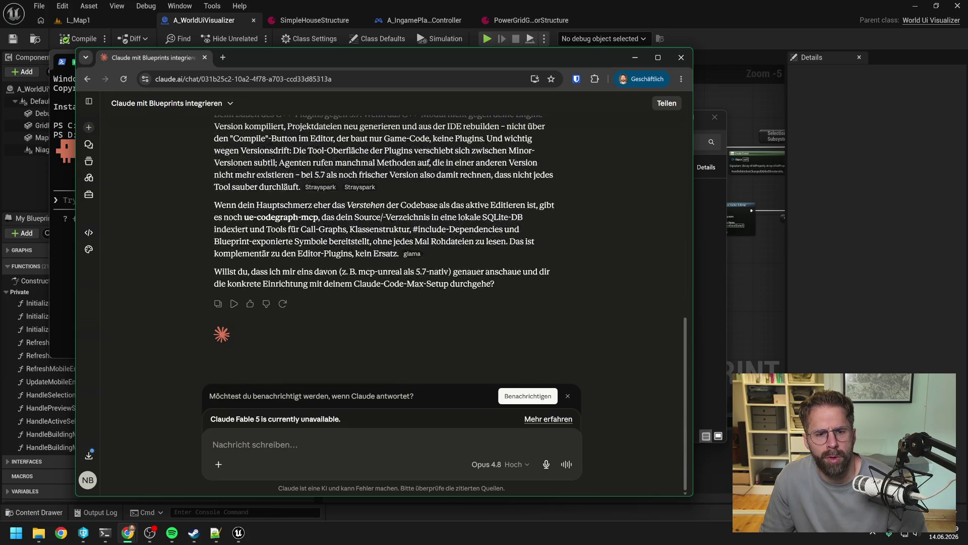
type("schau")
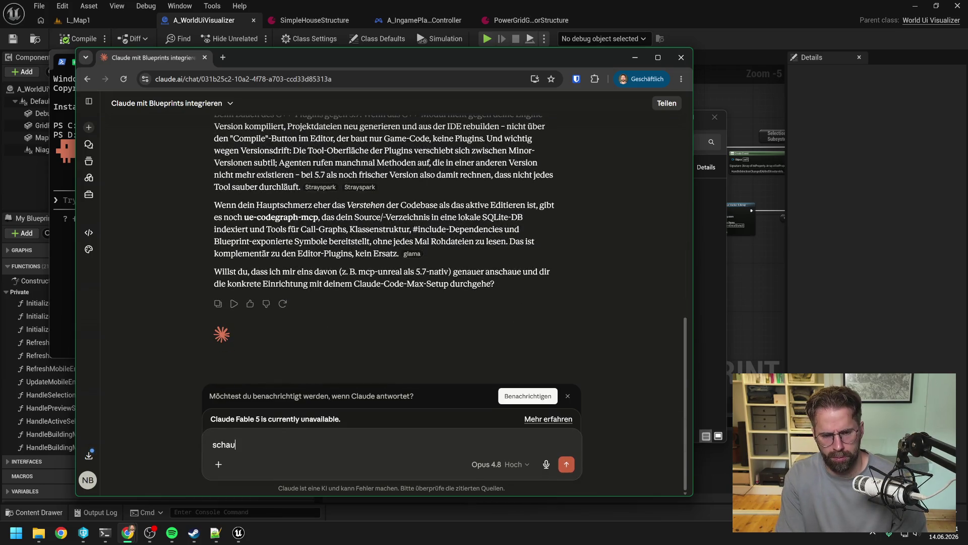
type(" mal ob")
key("ctrl+v")
type("mit meinem aktuellen set")
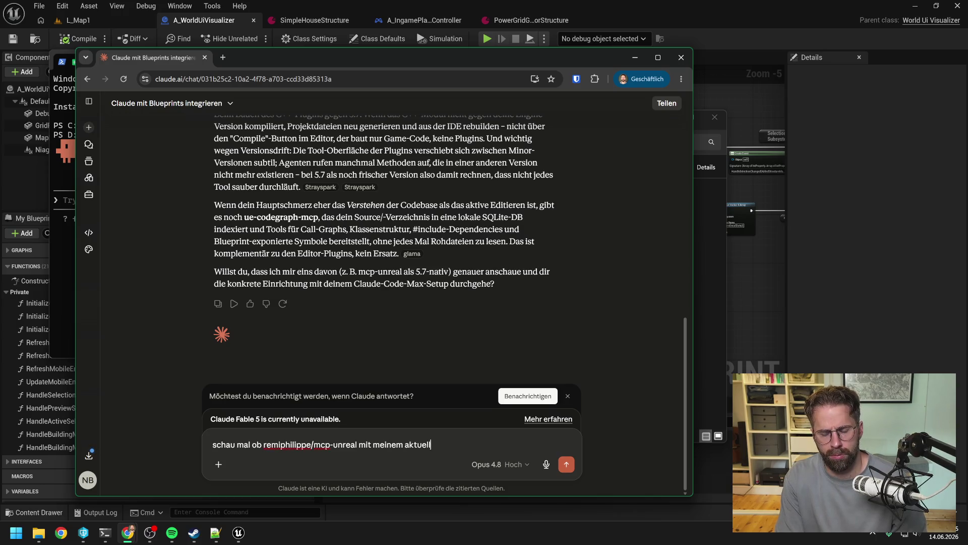
type("up ")
type("funktioniert")
key("Return")
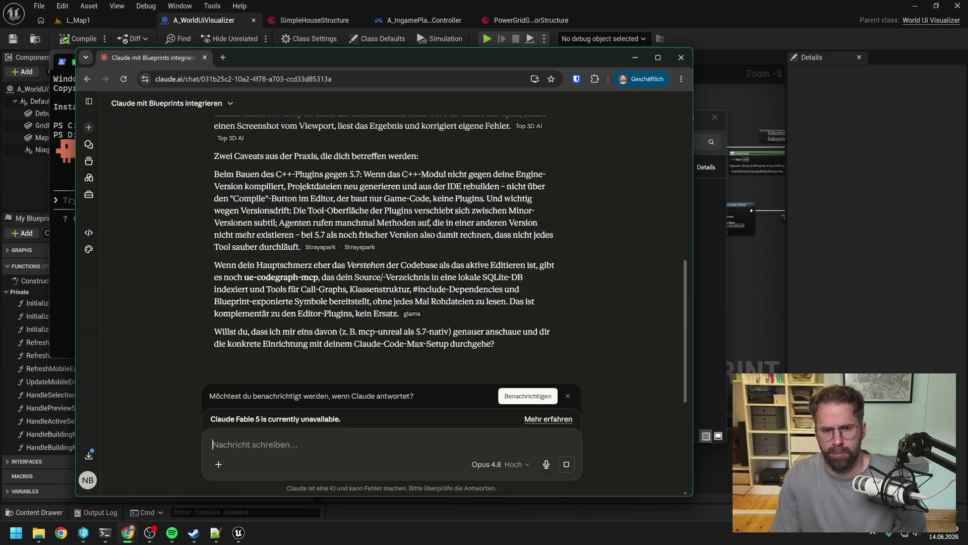
left_click(630, 60)
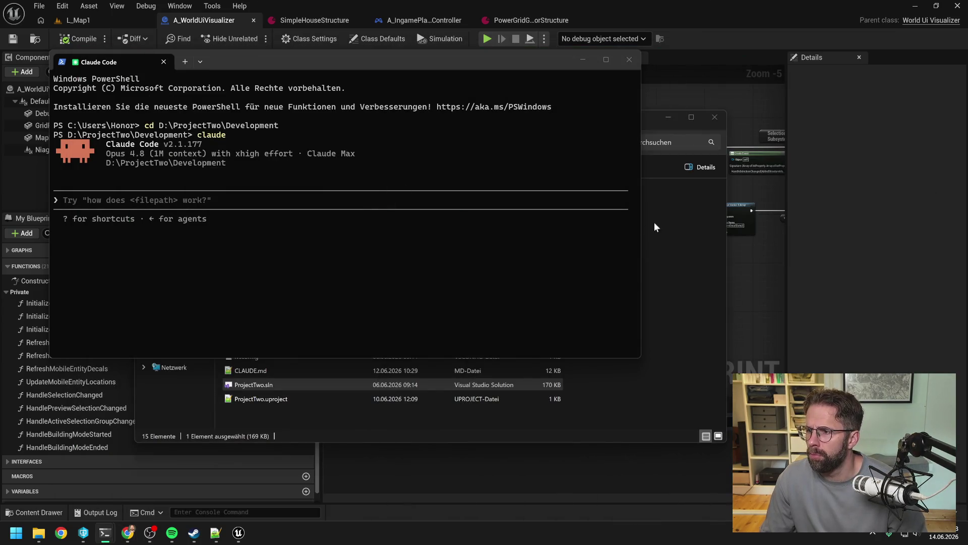
left_click(655, 95)
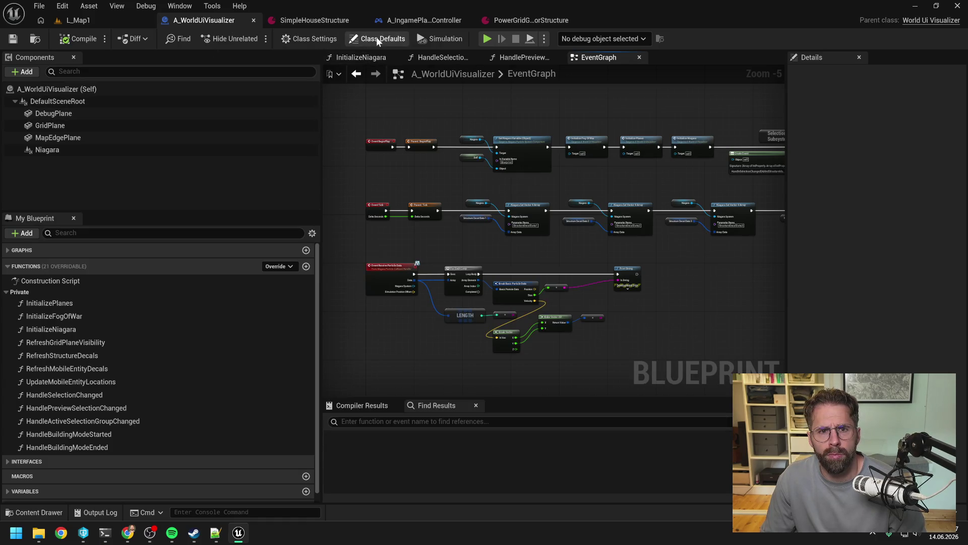
left_click(306, 39)
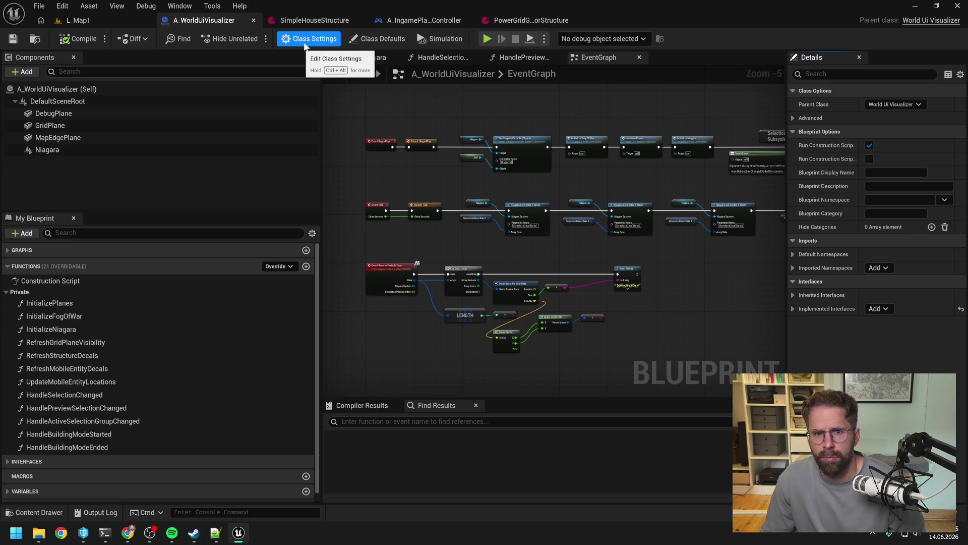
left_click(366, 43)
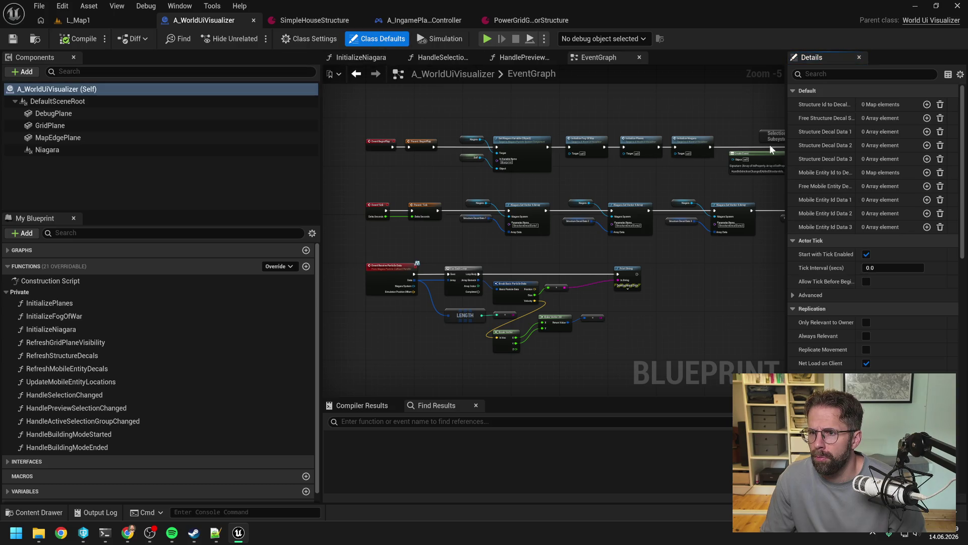
left_click_drag(788, 156, 682, 157)
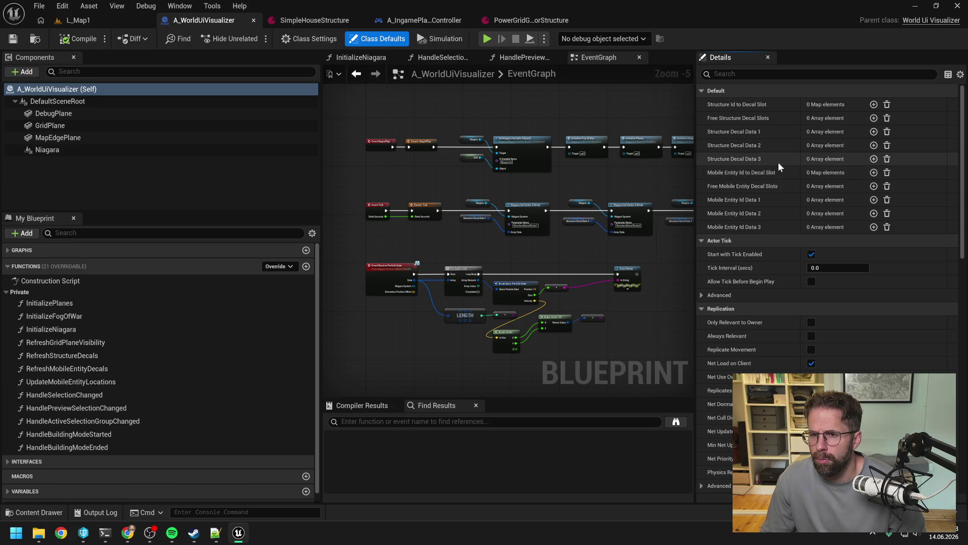
scroll(779, 161, "down", 5)
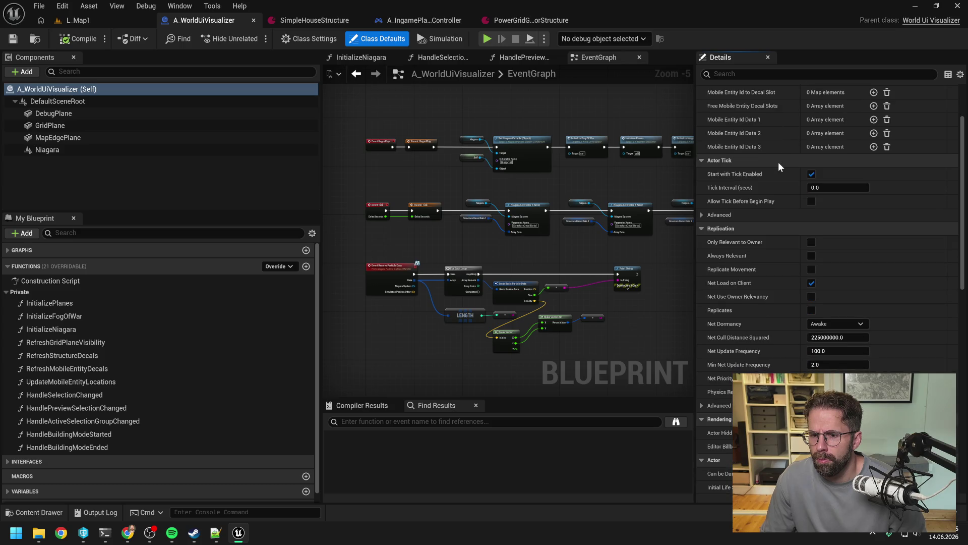
scroll(779, 167, "down", 3)
scroll(778, 162, "down", 8)
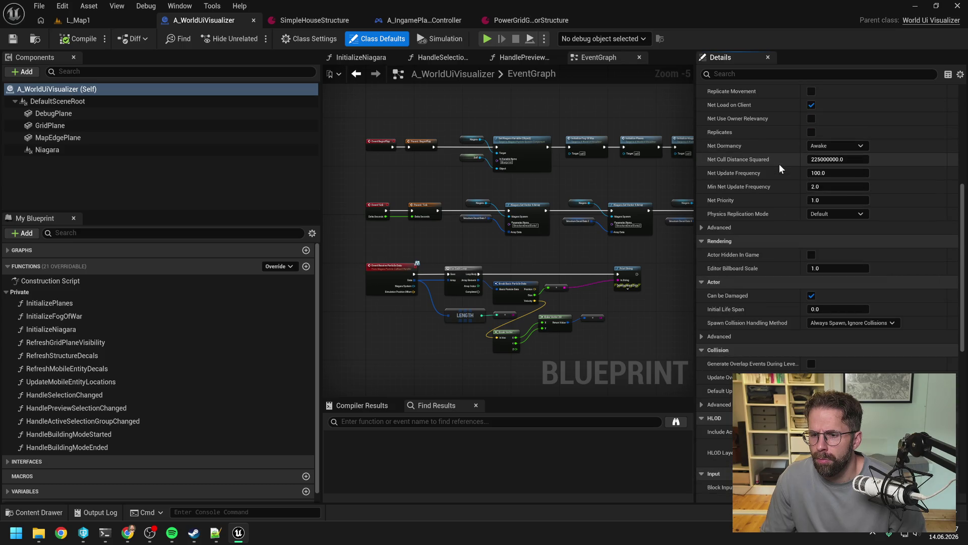
scroll(781, 168, "down", 20)
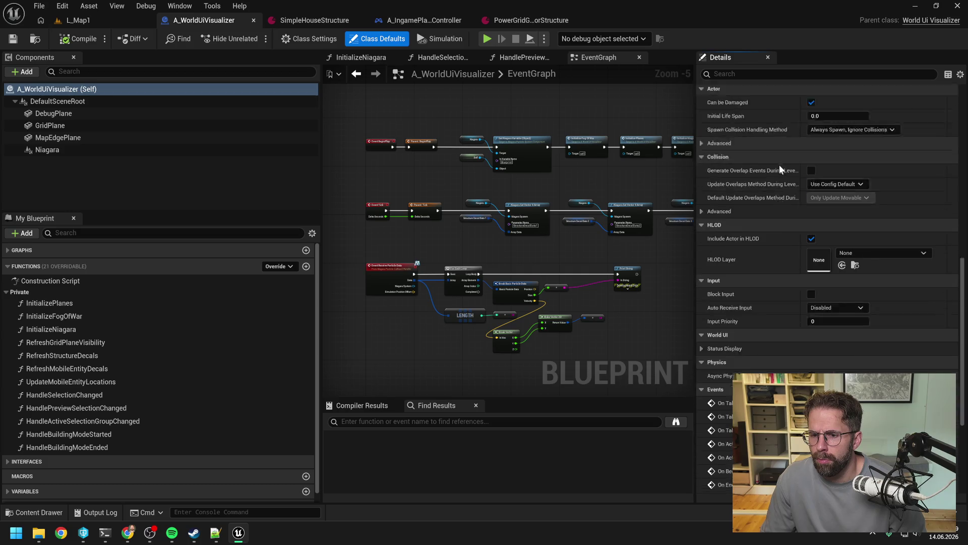
scroll(780, 166, "up", 20)
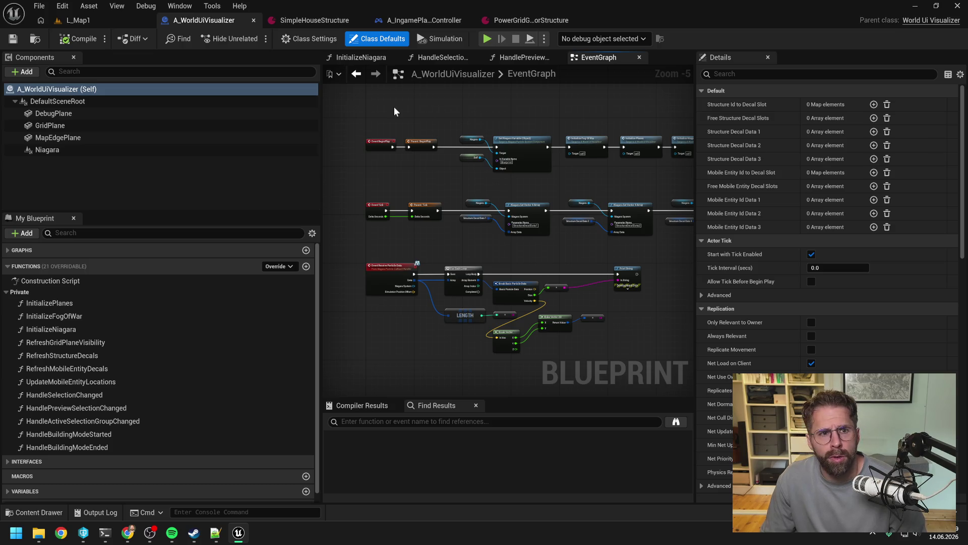
left_click(314, 39)
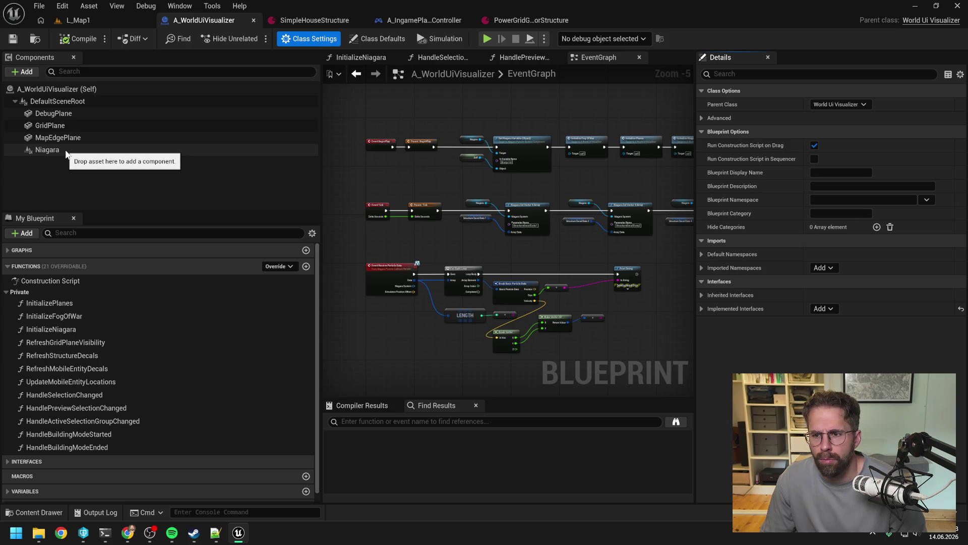
left_click(66, 152)
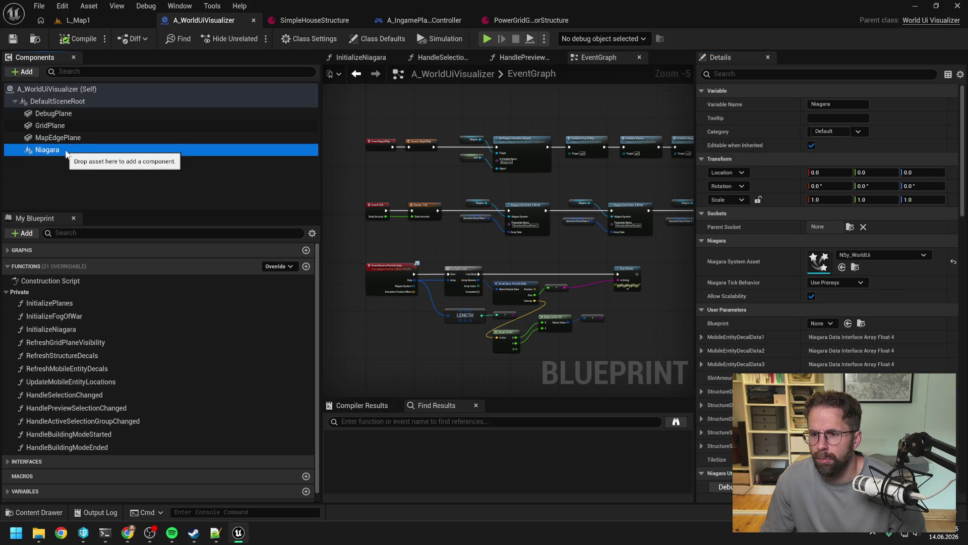
left_click(445, 101)
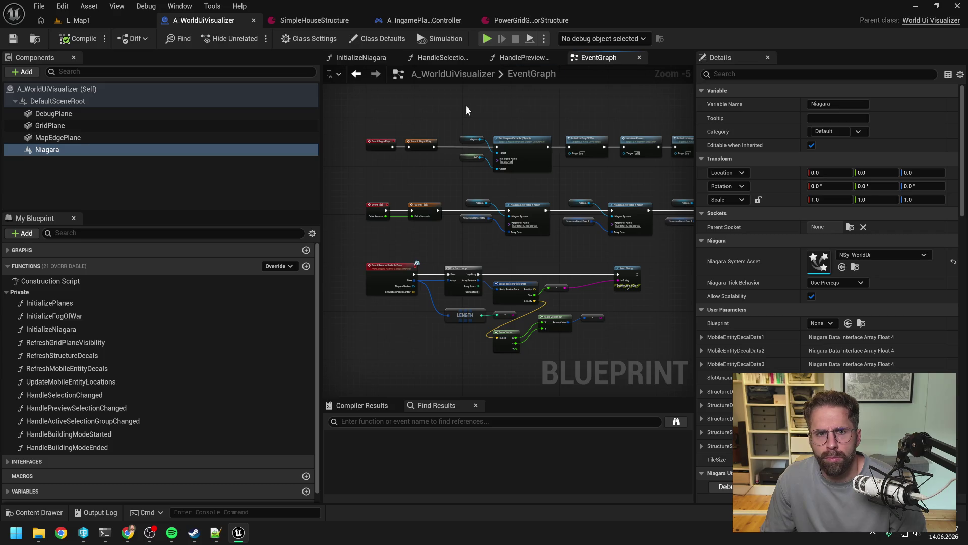
left_click(313, 39)
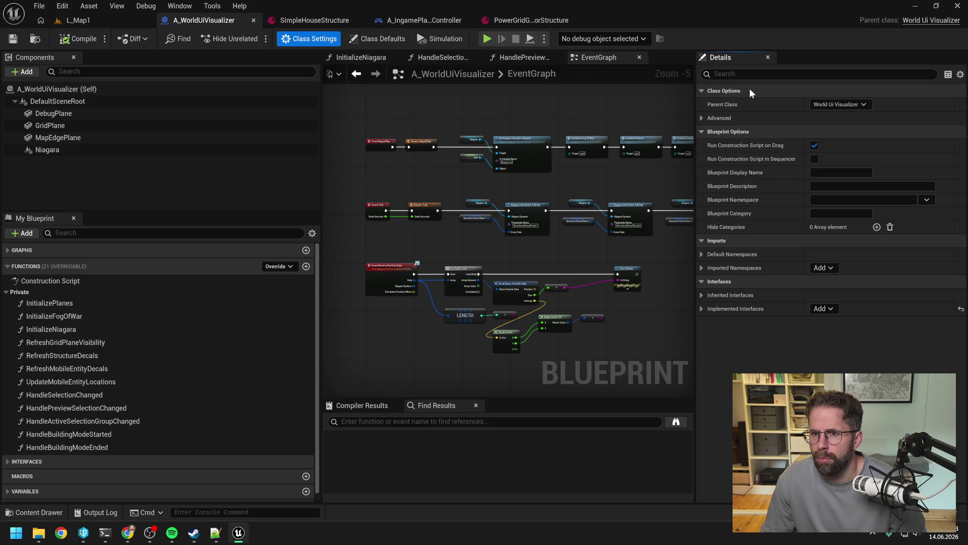
left_click(702, 119)
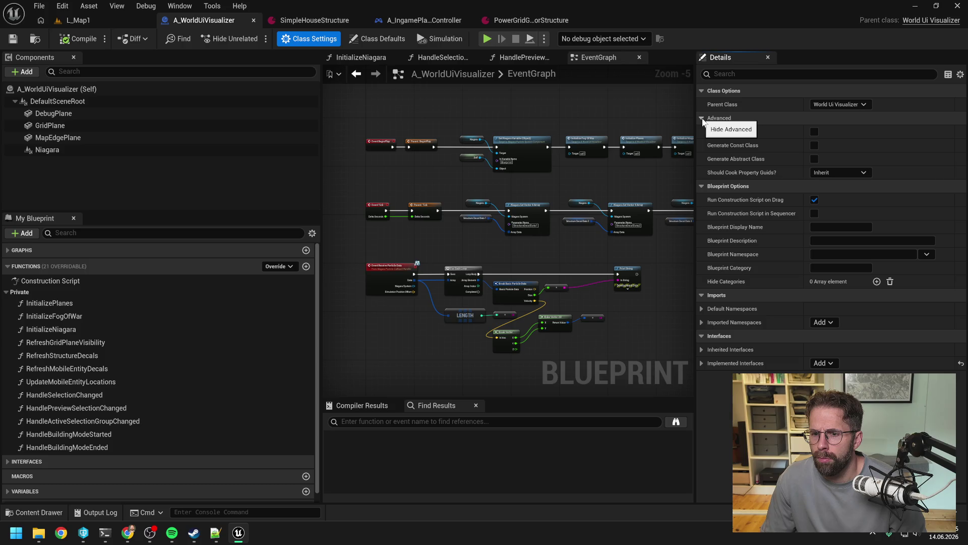
left_click(702, 119)
left_click(365, 41)
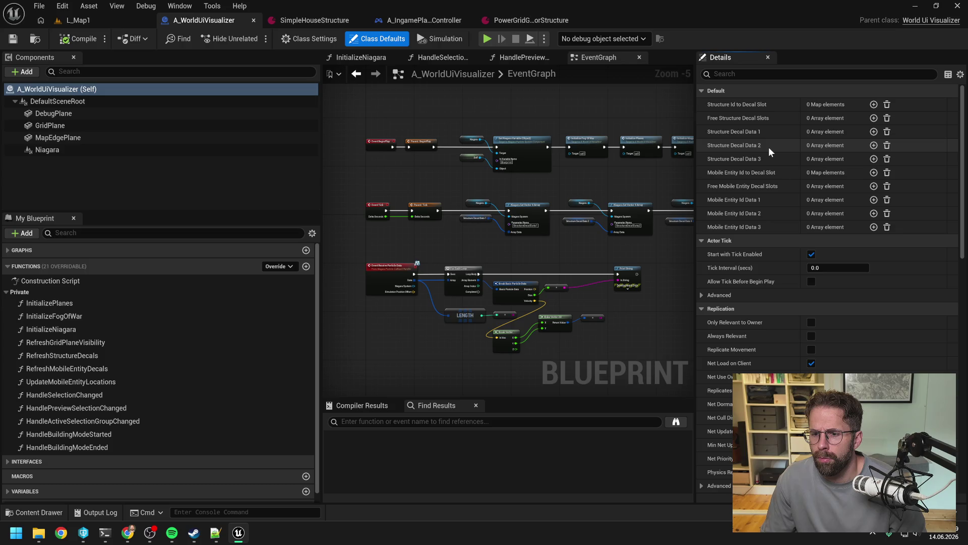
scroll(756, 177, "down", 5)
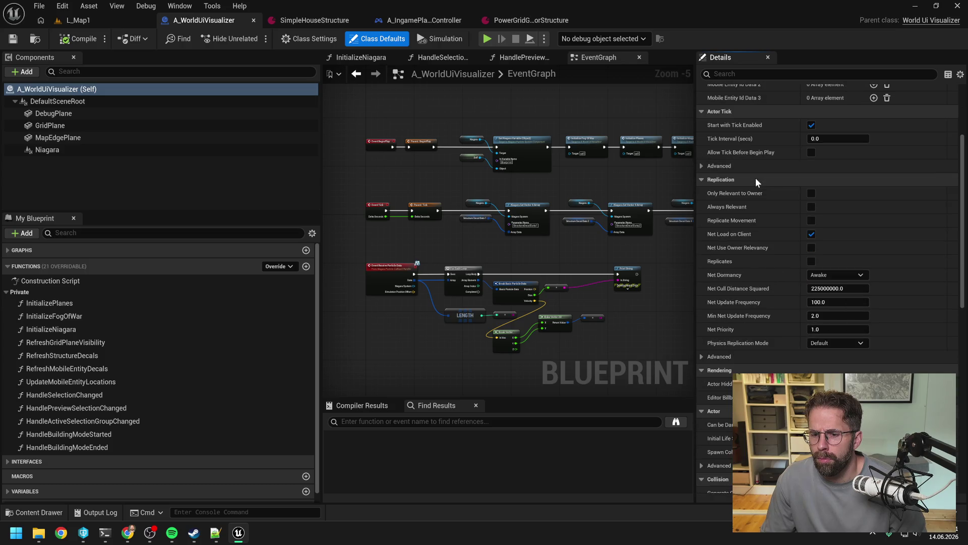
scroll(756, 177, "down", 6)
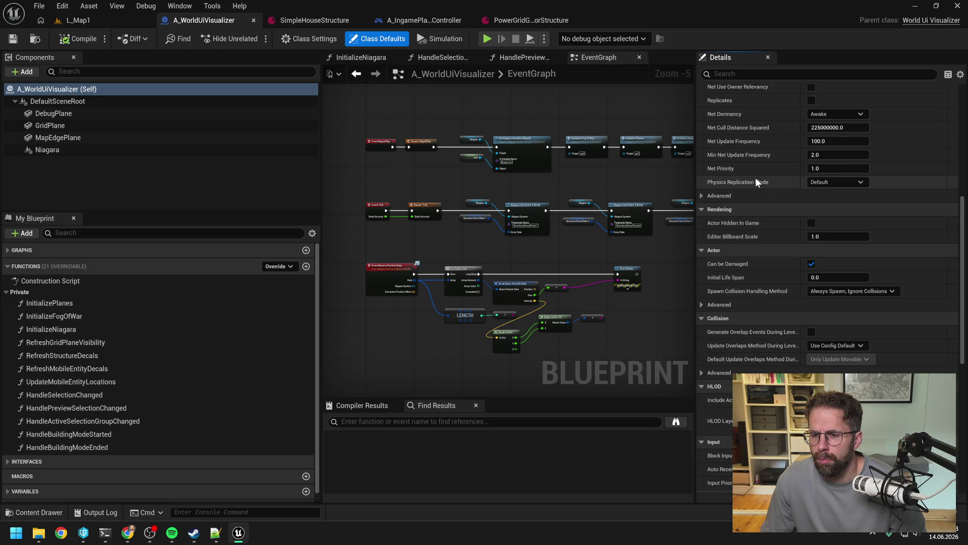
scroll(756, 181, "down", 7)
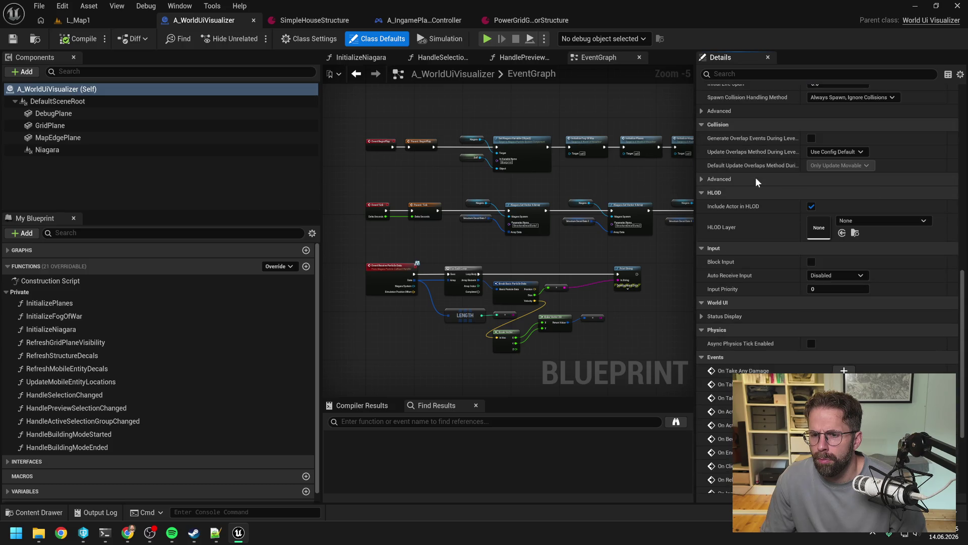
scroll(755, 177, "down", 5)
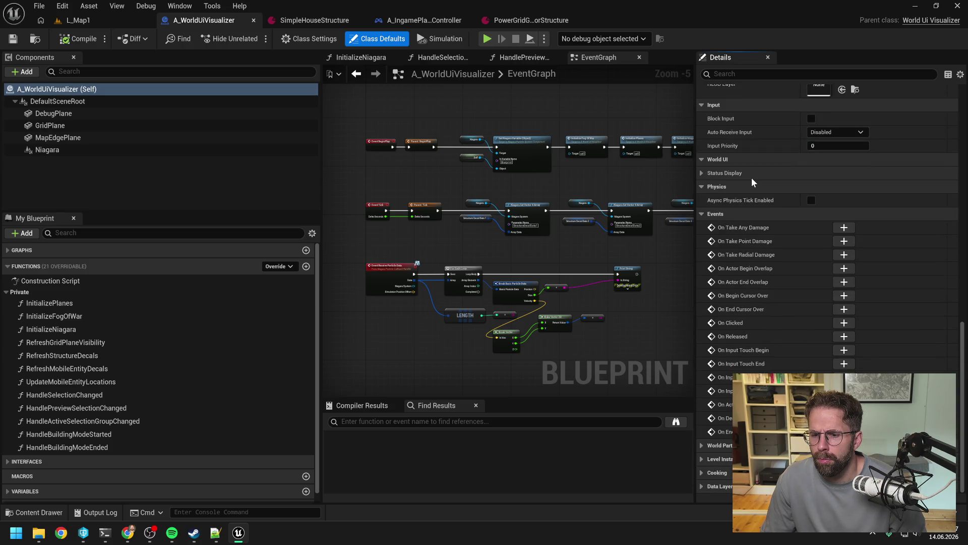
key("alt+Tab")
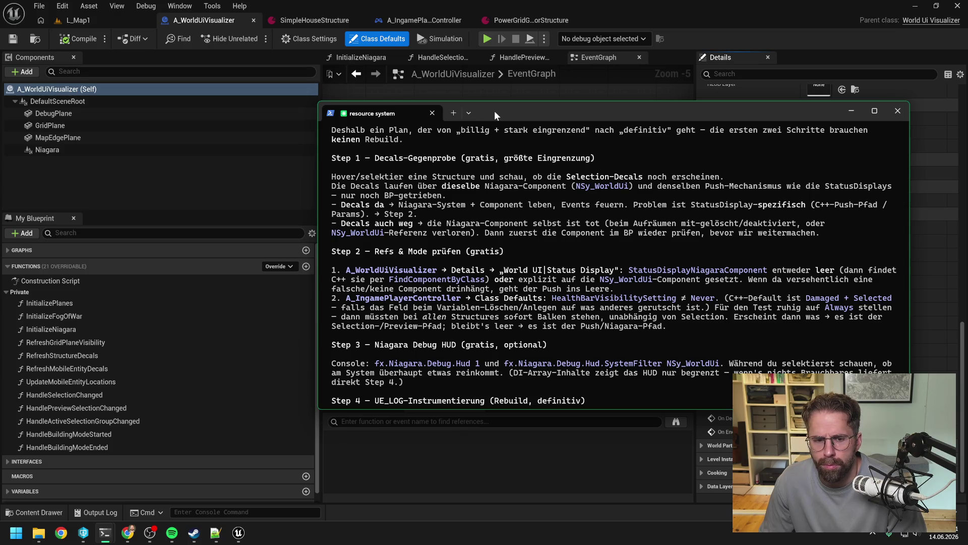
Move the Claude Code terminal aside after reading the four-step Niagara check plan
left_click_drag(494, 112, 967, 103)
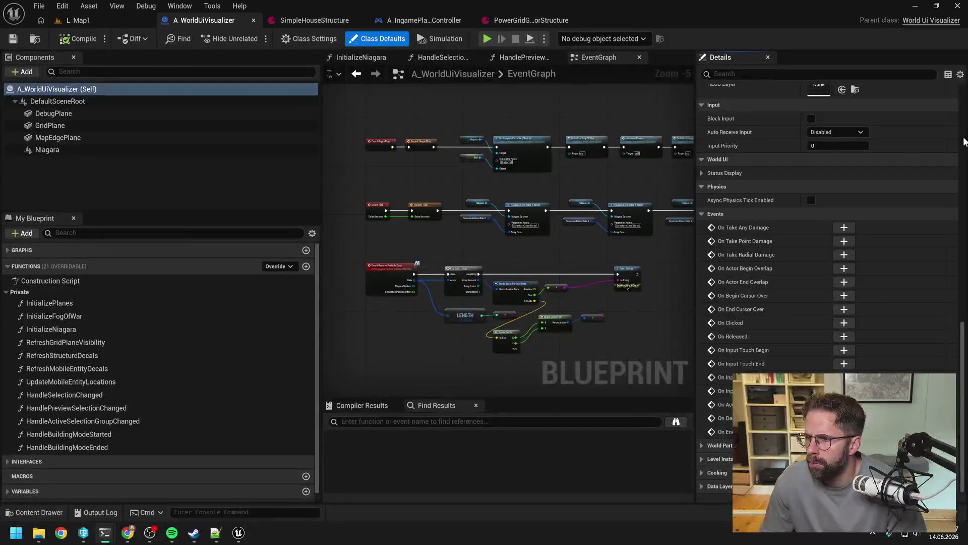
Expand Variables > World UI > Status Display and select StatusDisplayNiagaraComponent
left_click(460, 177)
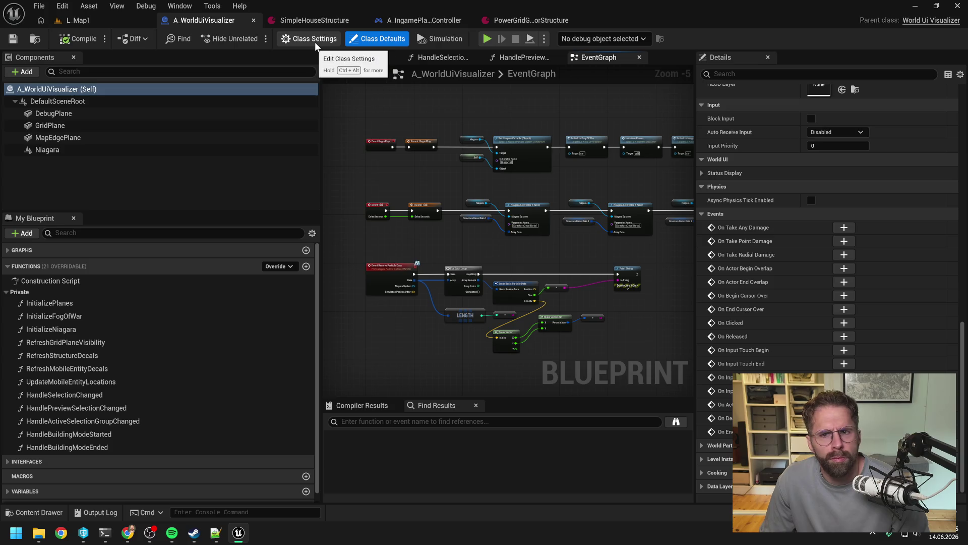
scroll(864, 235, "up", 15)
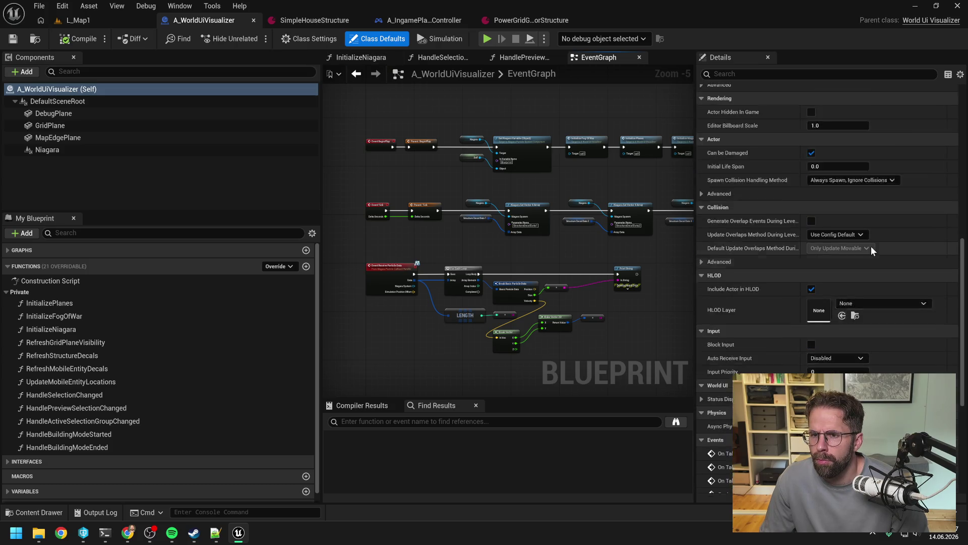
left_click(312, 233)
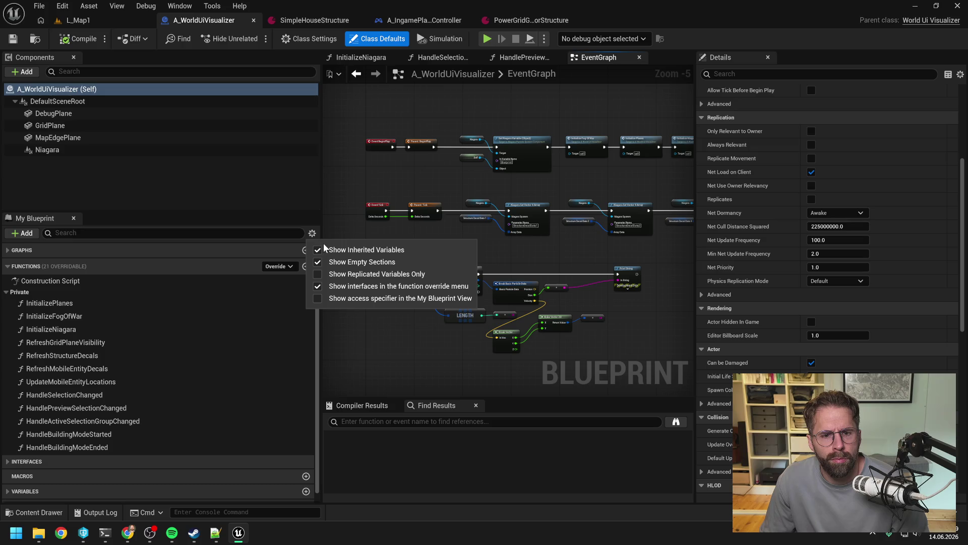
left_click(354, 201)
scroll(246, 323, "down", 1)
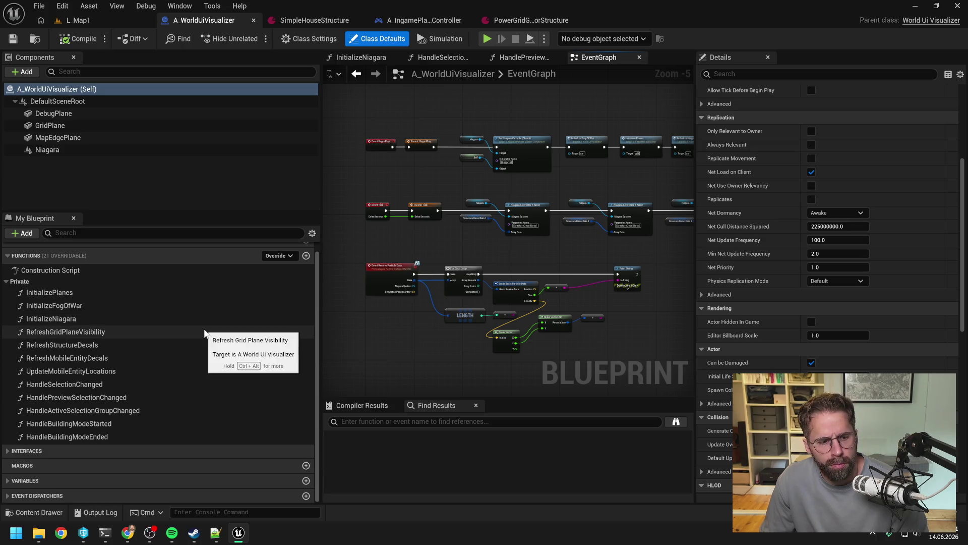
left_click(11, 481)
scroll(119, 379, "down", 5)
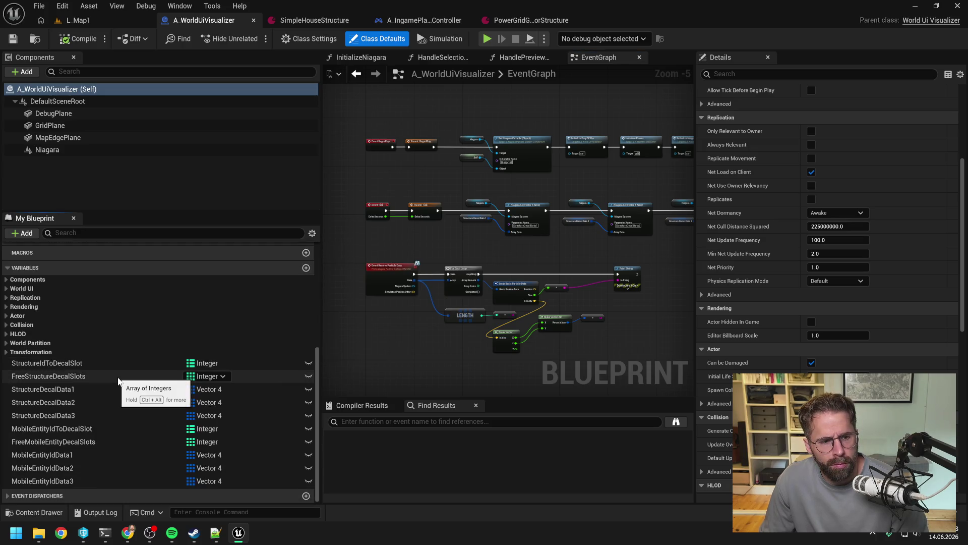
left_click(6, 289)
left_click(9, 298)
left_click(65, 307)
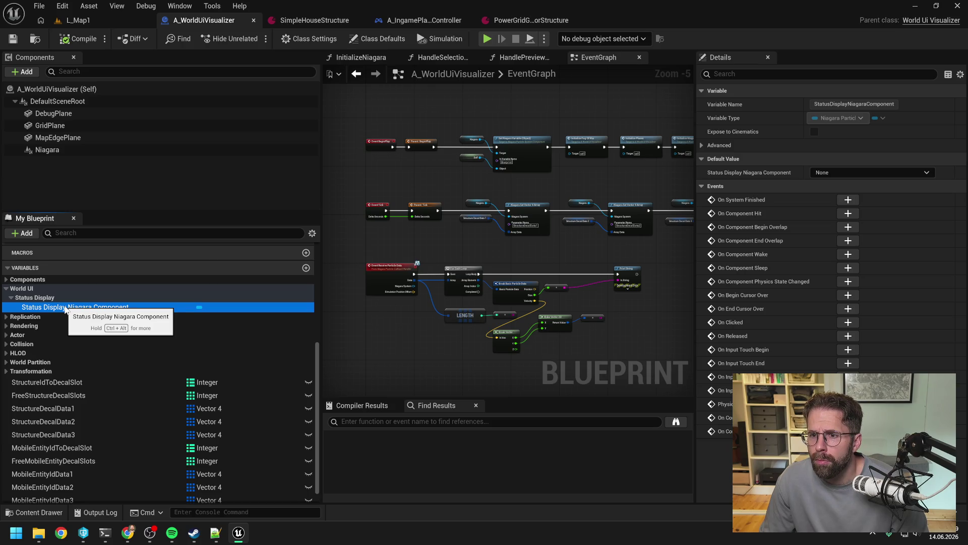
Check the variable's Default Value choices and advanced flags, leaving the default at None
left_click(830, 173)
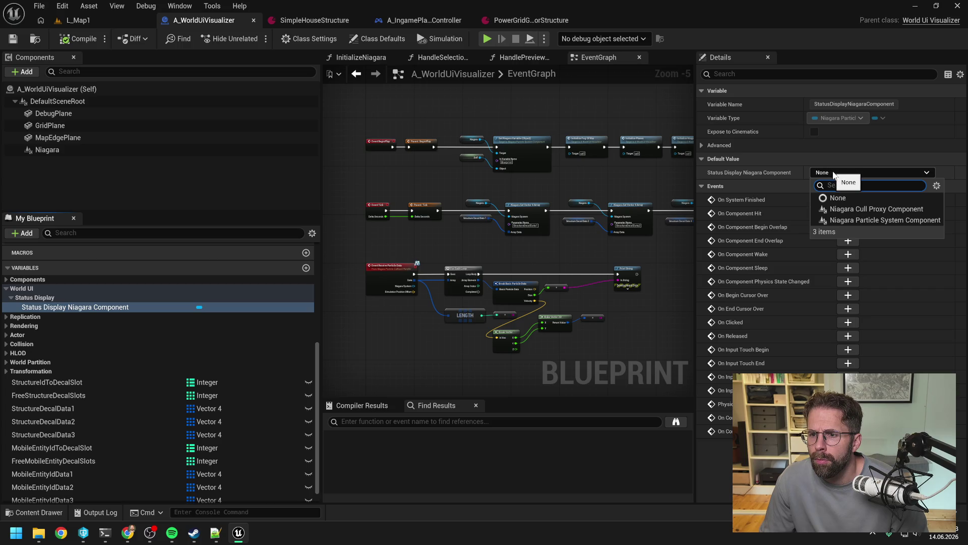
left_click(834, 174)
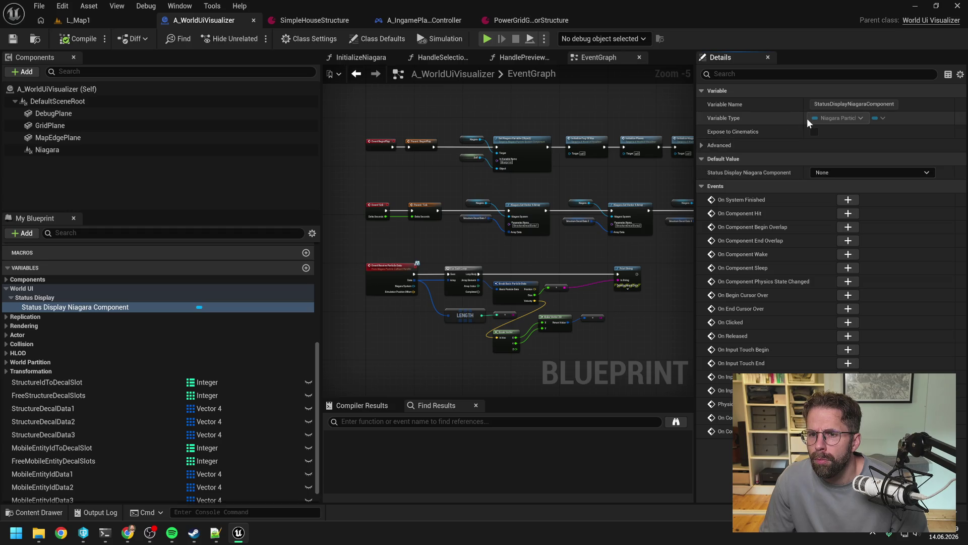
left_click(702, 145)
left_click(702, 145)
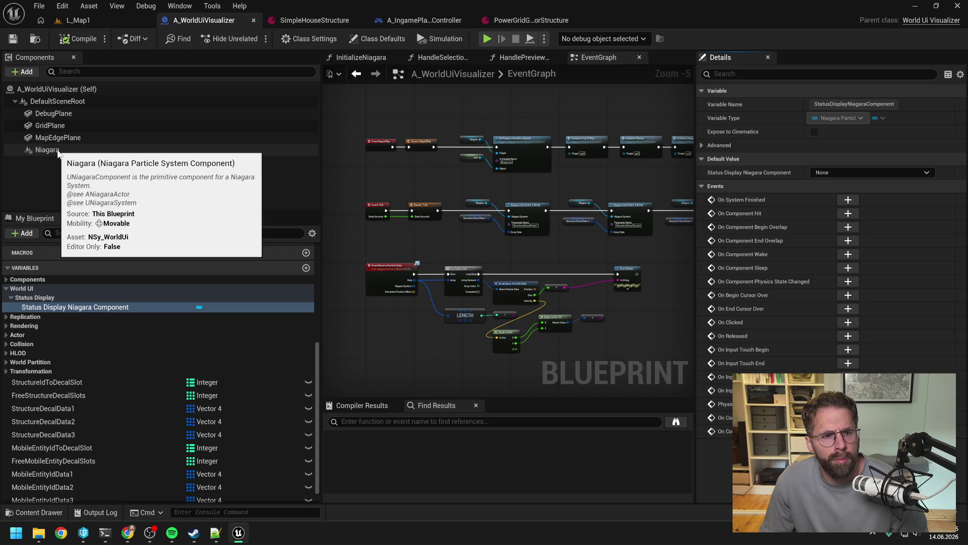
left_click(845, 172)
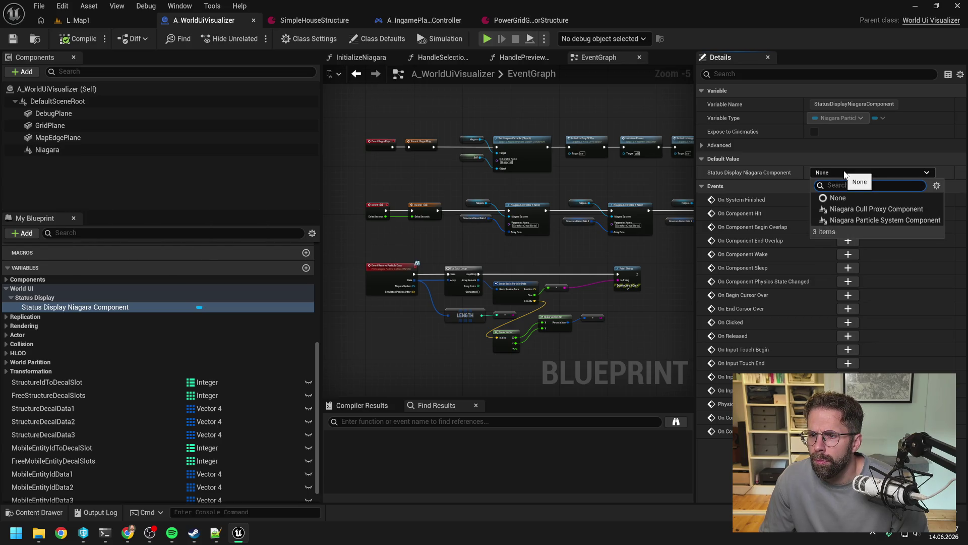
left_click(844, 173)
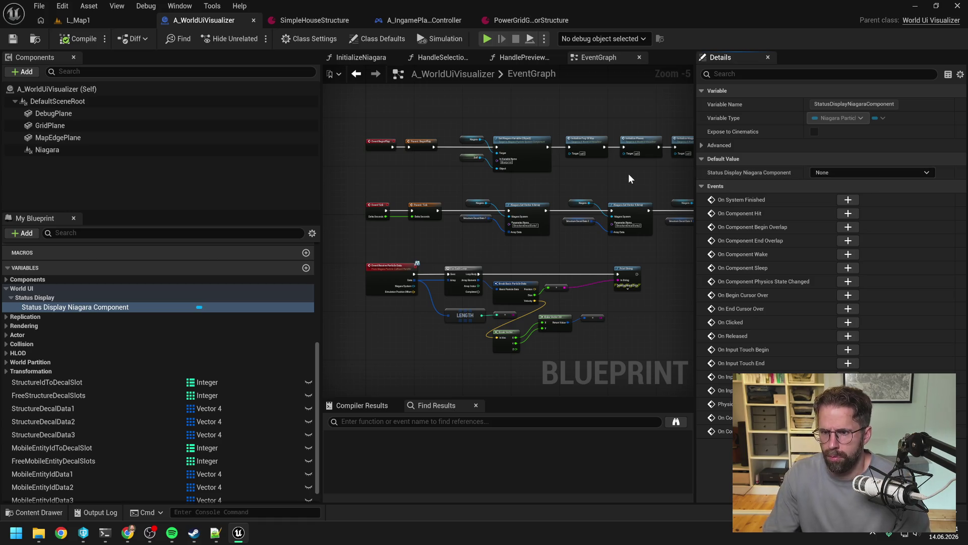
Ask the resource system session 'meinst du bei 2 das hier?' with the screenshot attached
key("alt+Tab")
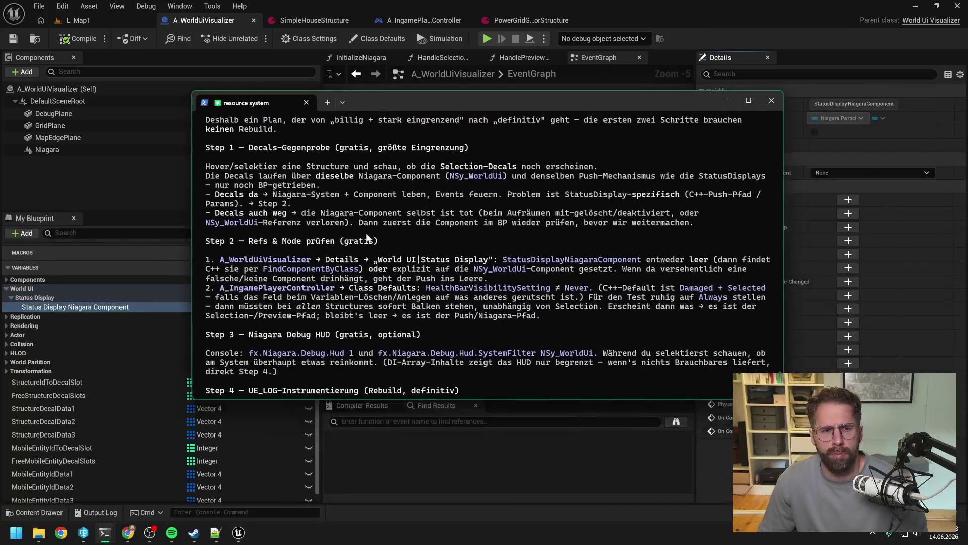
scroll(370, 240, "down", 10)
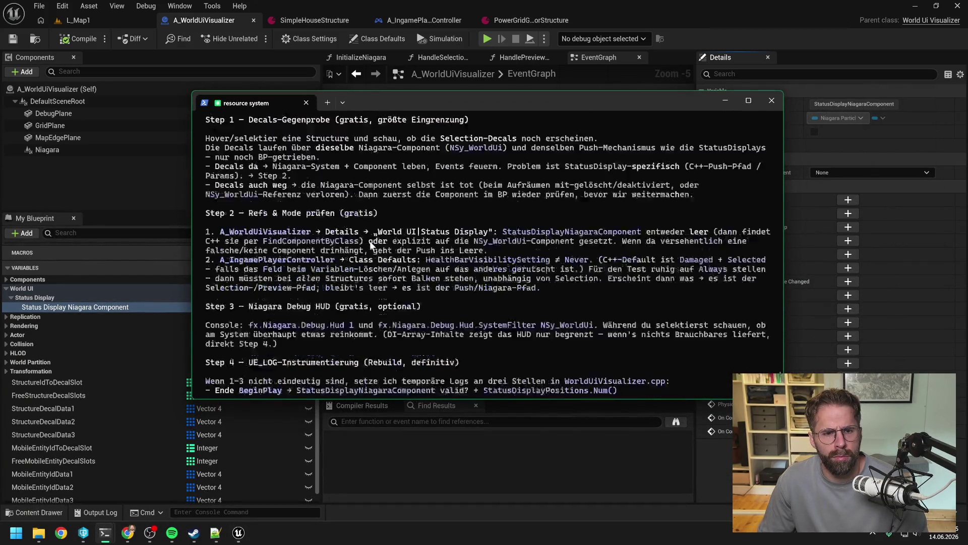
type("me")
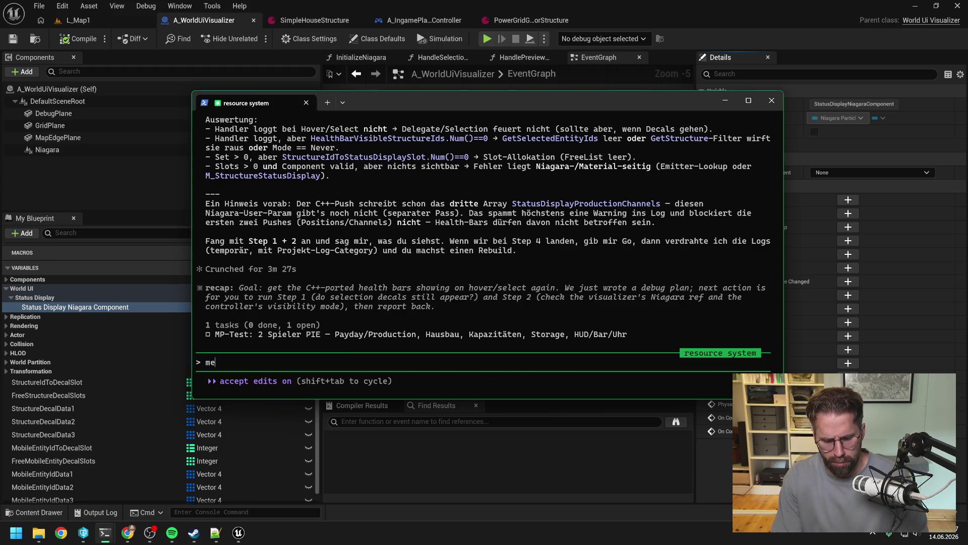
type("inst du bei 2 d")
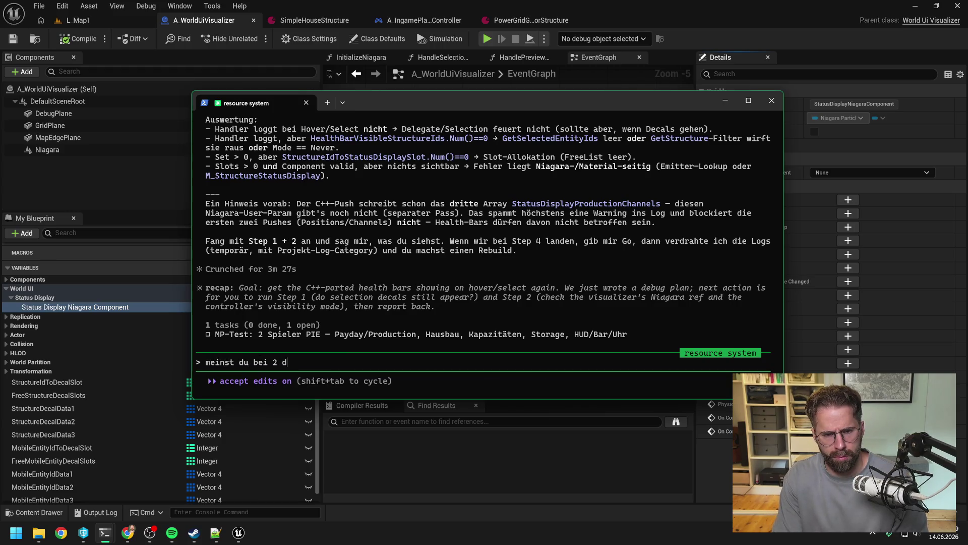
type("as hier?")
key("ctrl+v")
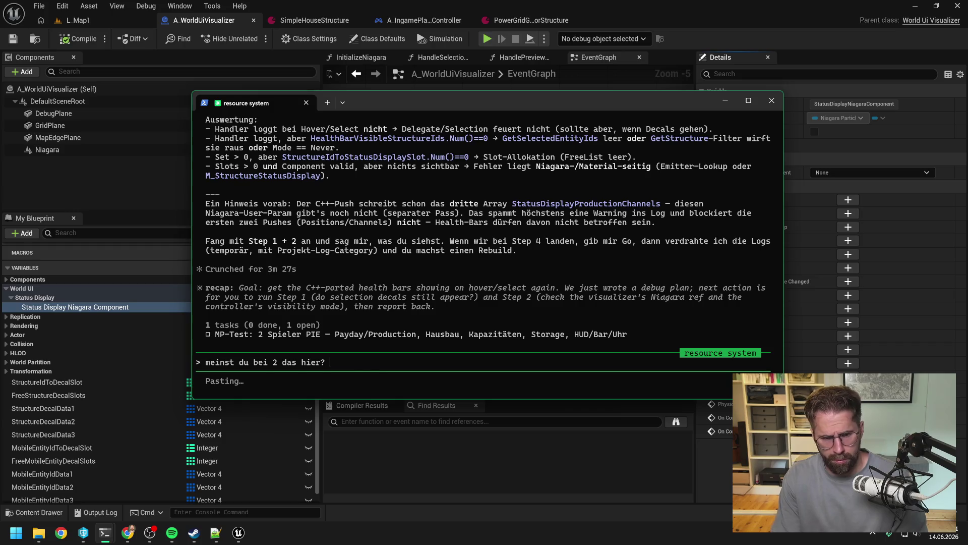
key("Return")
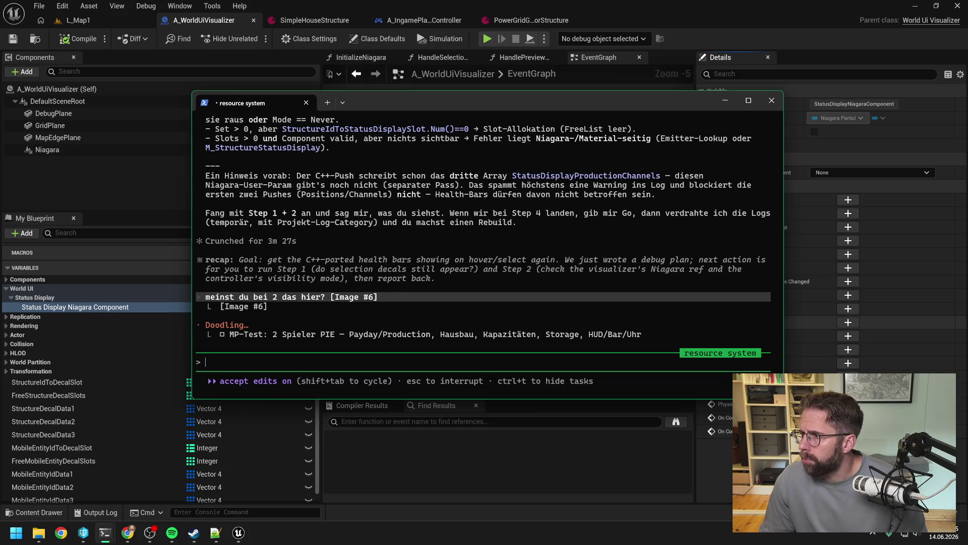
key("alt+Tab")
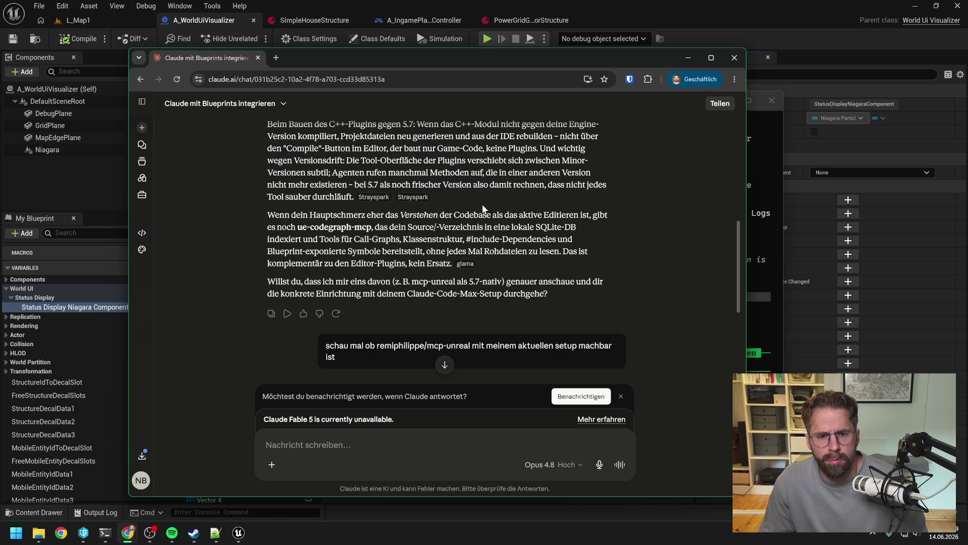
Read through Claude.ai's assessment of the mcp-unreal plugin
scroll(504, 214, "down", 1)
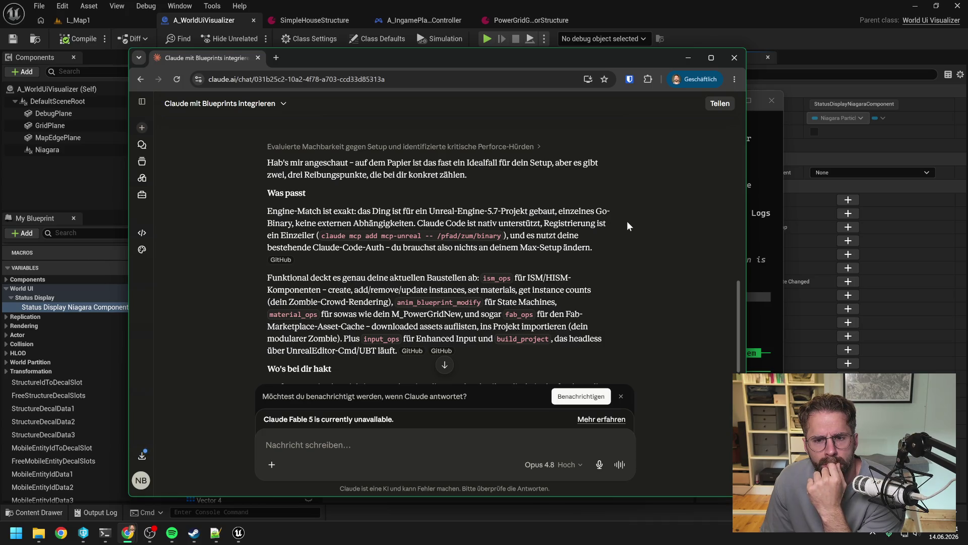
scroll(627, 222, "down", 2)
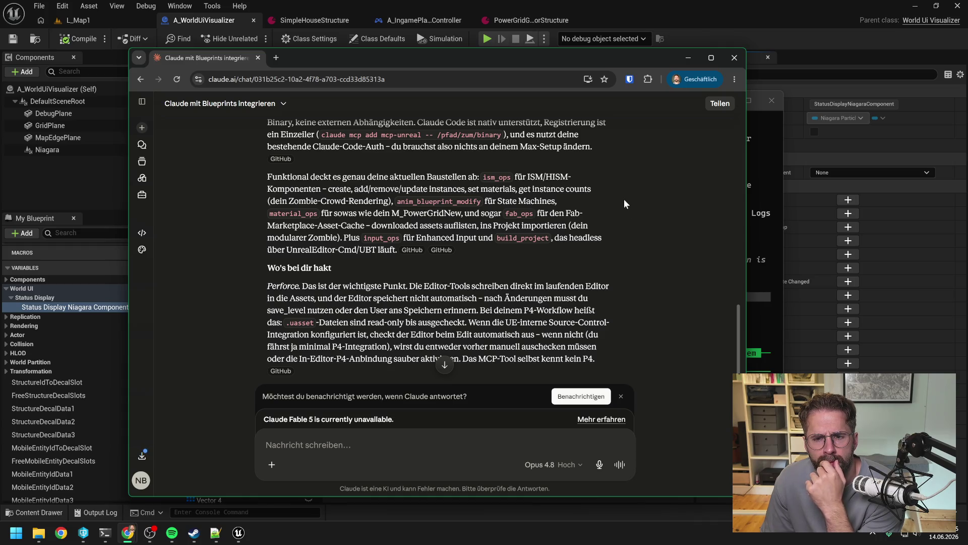
scroll(624, 200, "down", 1)
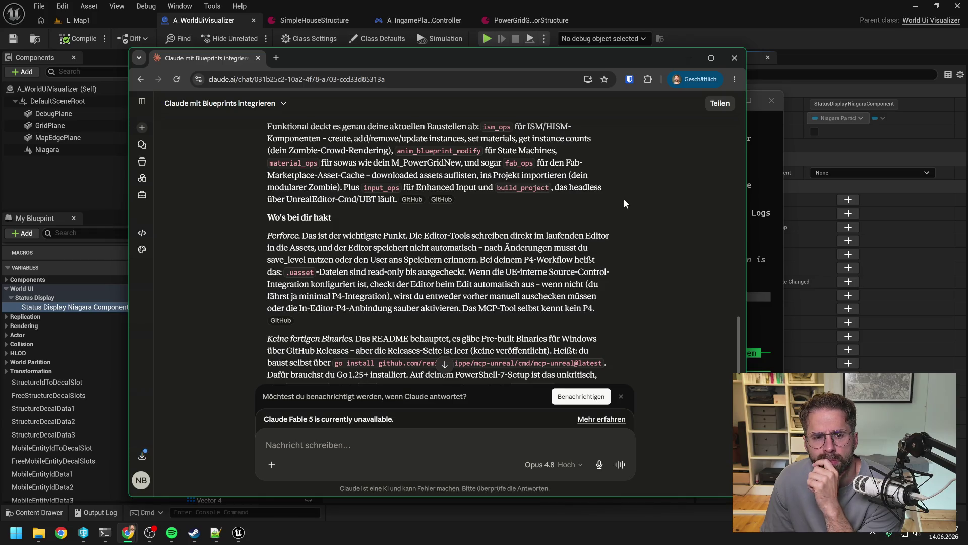
scroll(624, 199, "down", 1)
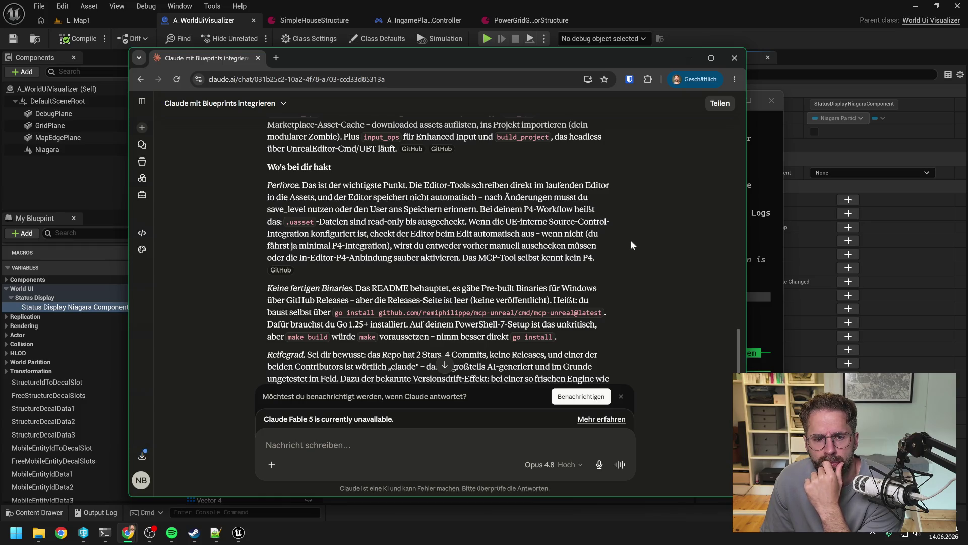
scroll(632, 244, "down", 1)
scroll(631, 241, "down", 1)
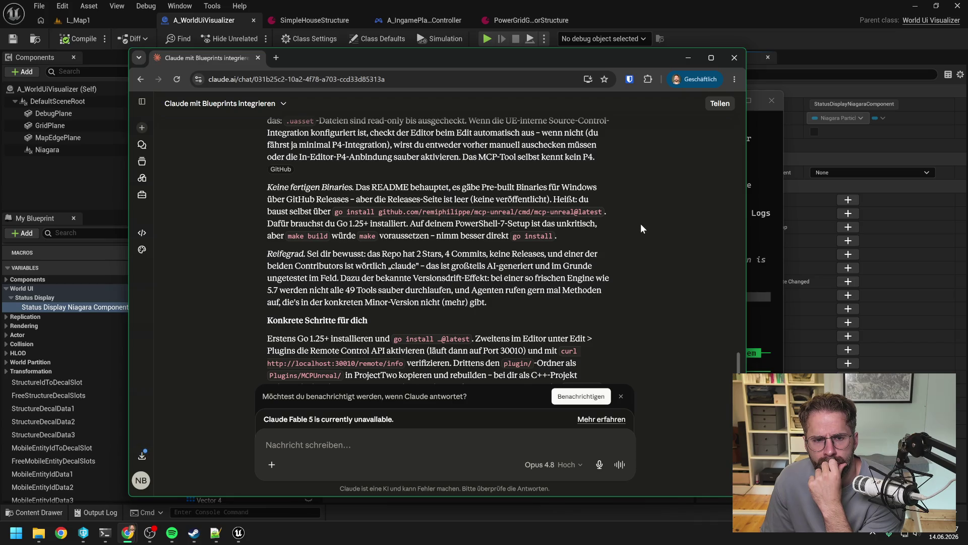
scroll(642, 225, "down", 1)
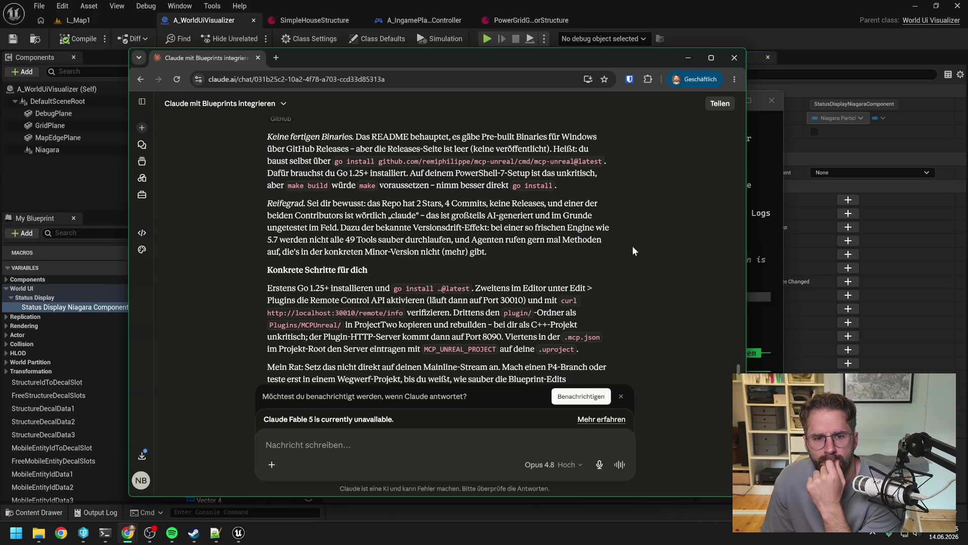
scroll(639, 225, "down", 2)
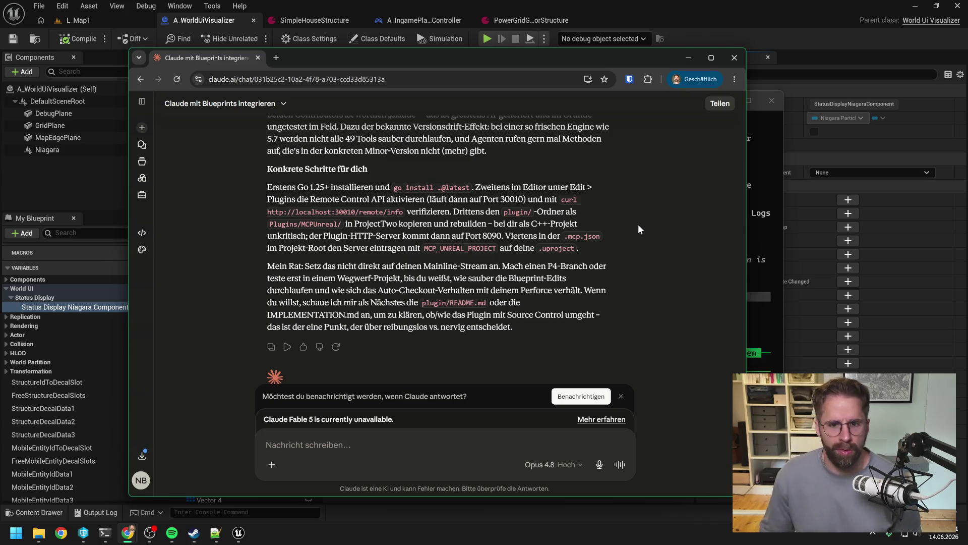
scroll(605, 197, "up", 5)
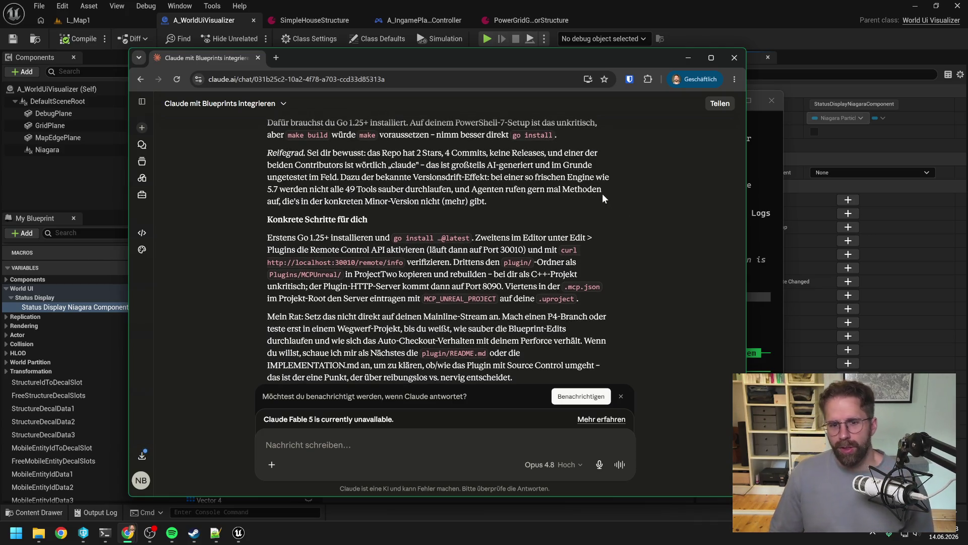
scroll(594, 200, "down", 10)
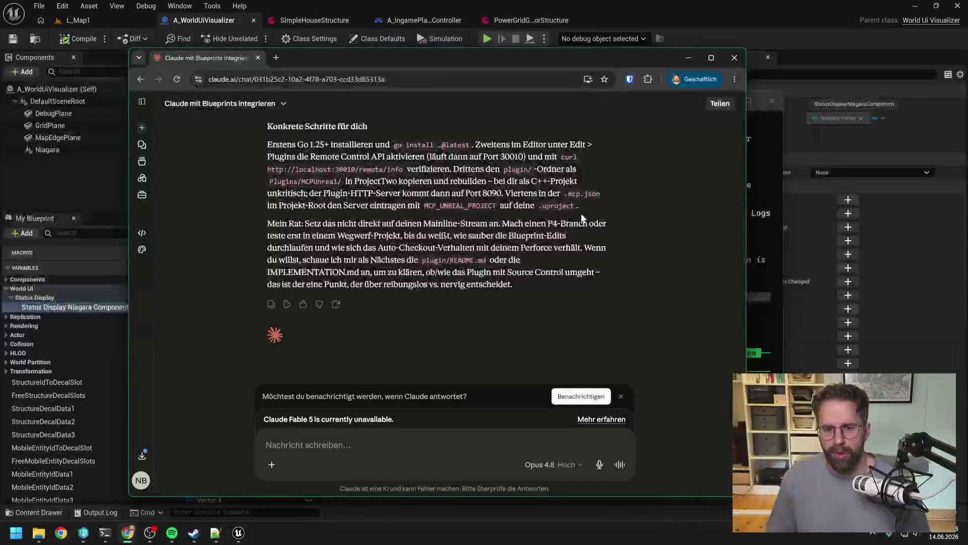
Ask Claude.ai 'gibt es system die schon mehr verwendet und getestet sind'
type("gib")
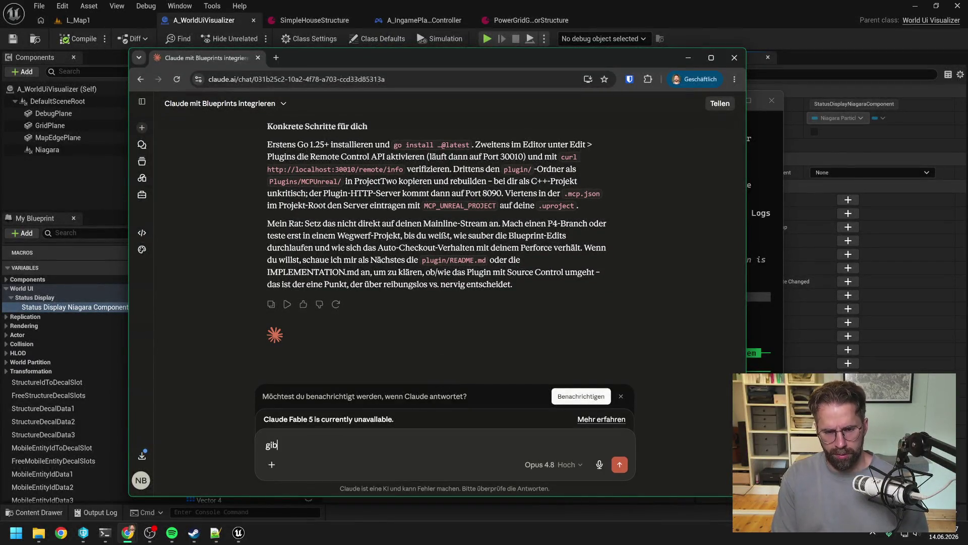
type("t es system die ")
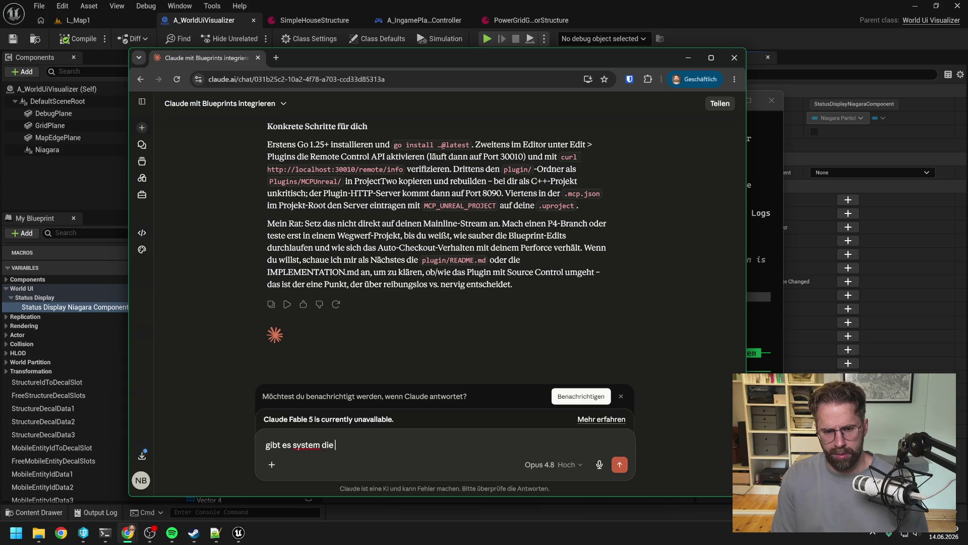
type("schon mehr ")
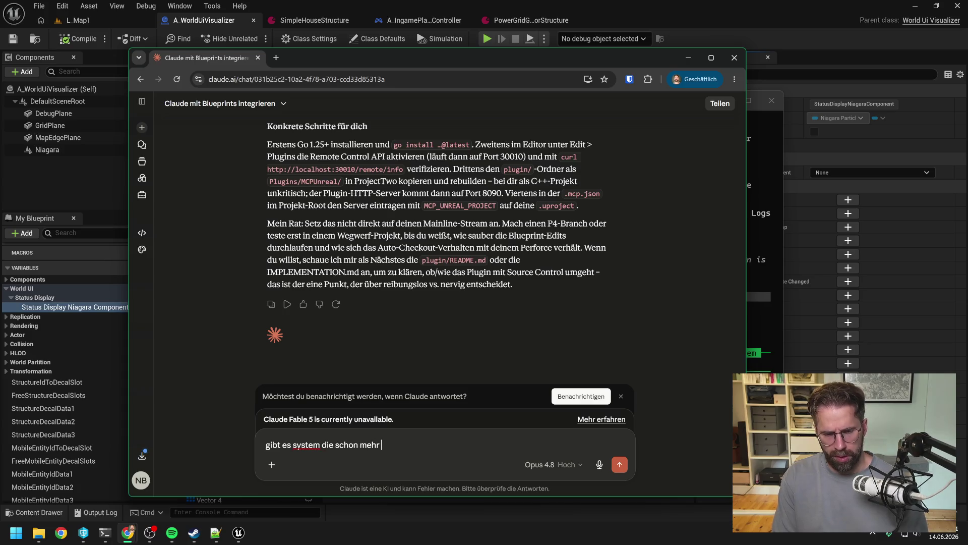
type("verwendet und getestet sind")
key("Return")
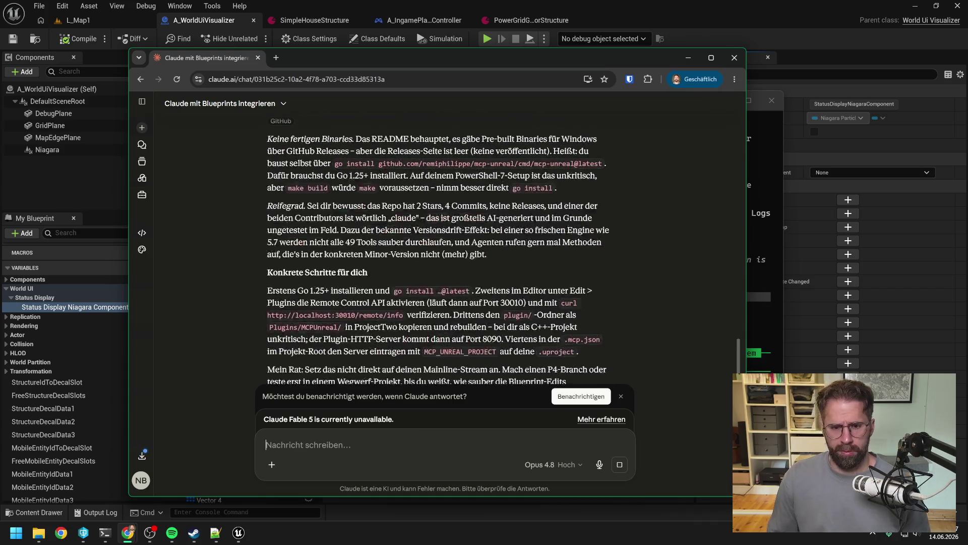
key("alt+Tab")
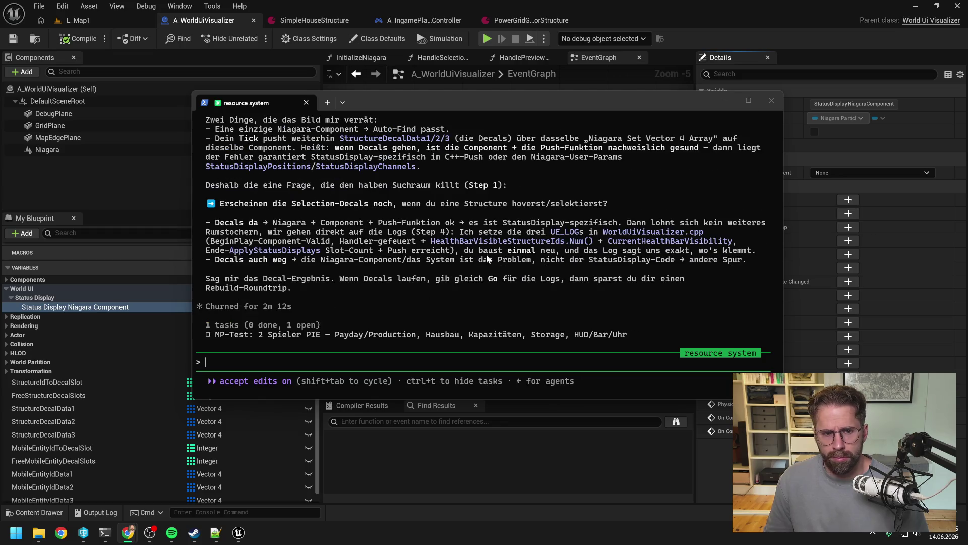
Reply 'ja decals funktionieren ganz normal' to the resource system session
scroll(423, 246, "up", 3)
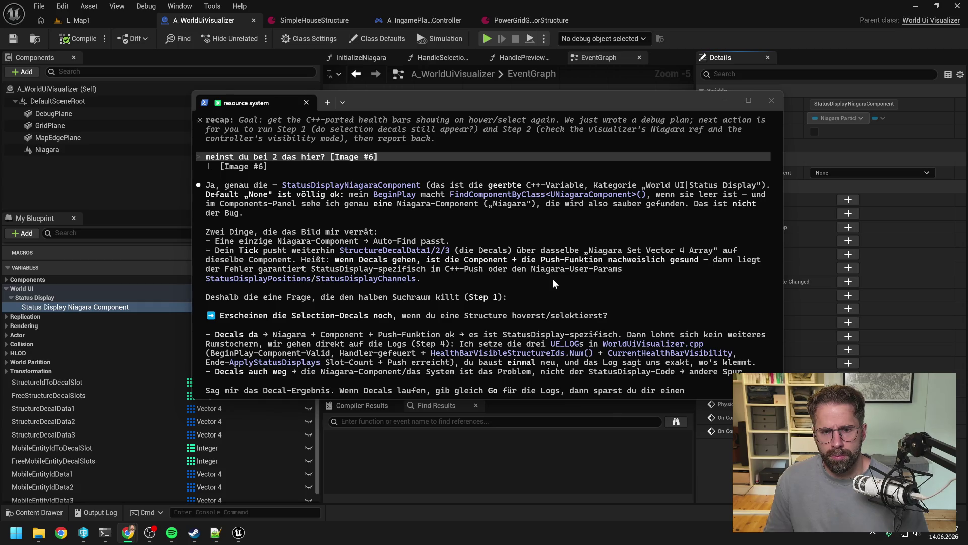
scroll(551, 270, "down", 1)
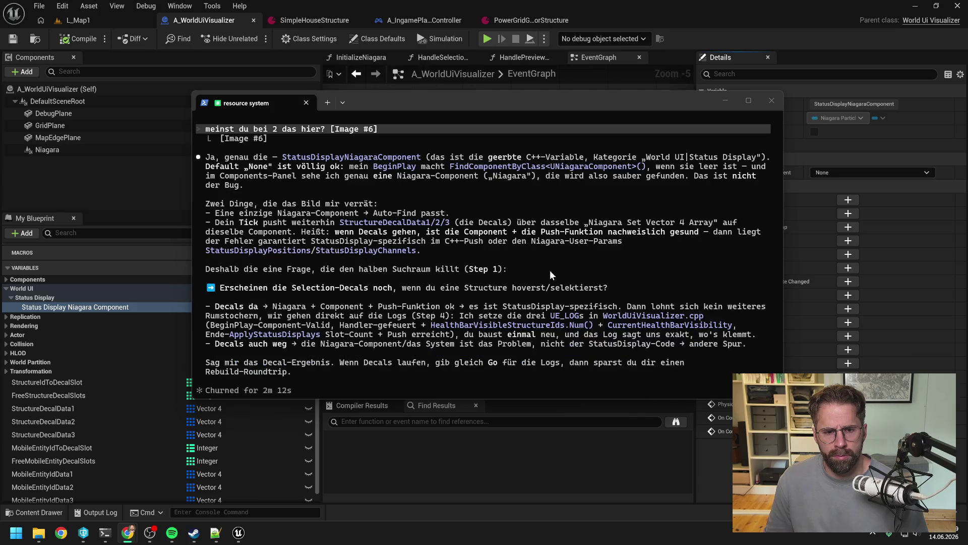
scroll(565, 221, "down", 1)
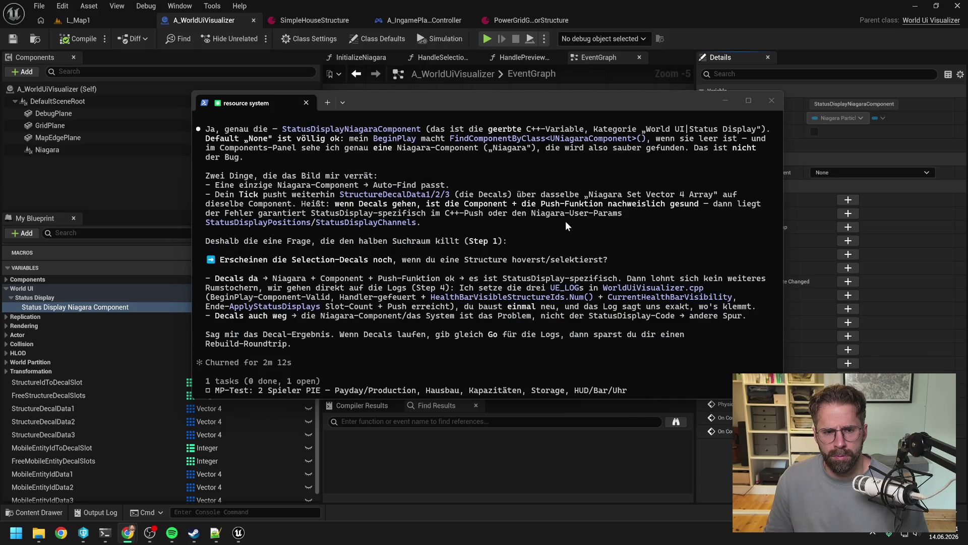
scroll(568, 204, "down", 1)
scroll(568, 201, "down", 1)
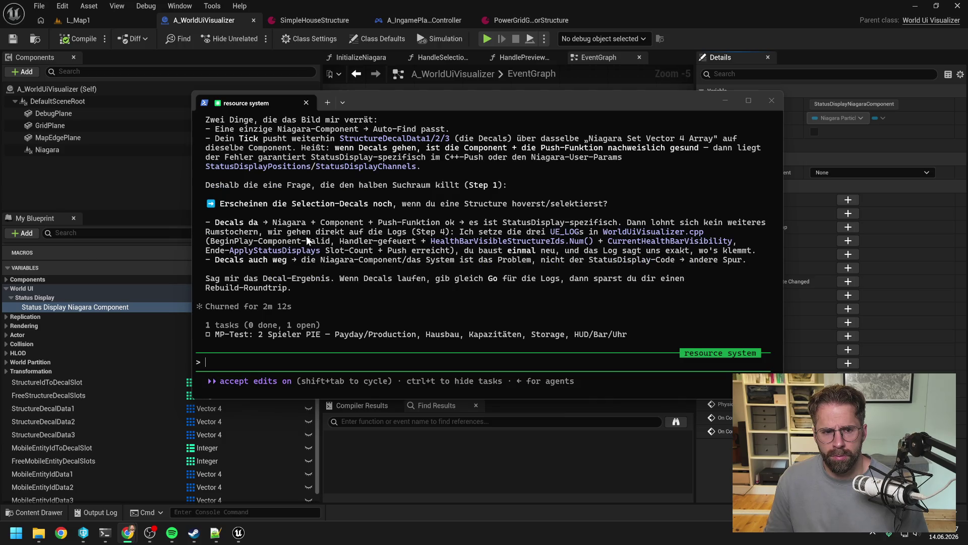
left_click(407, 362)
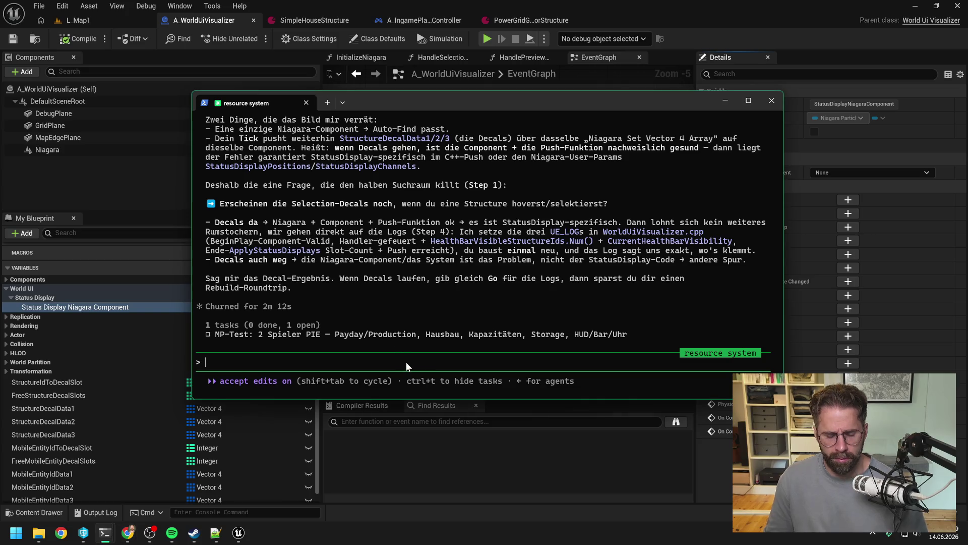
type("ja decals funktionie")
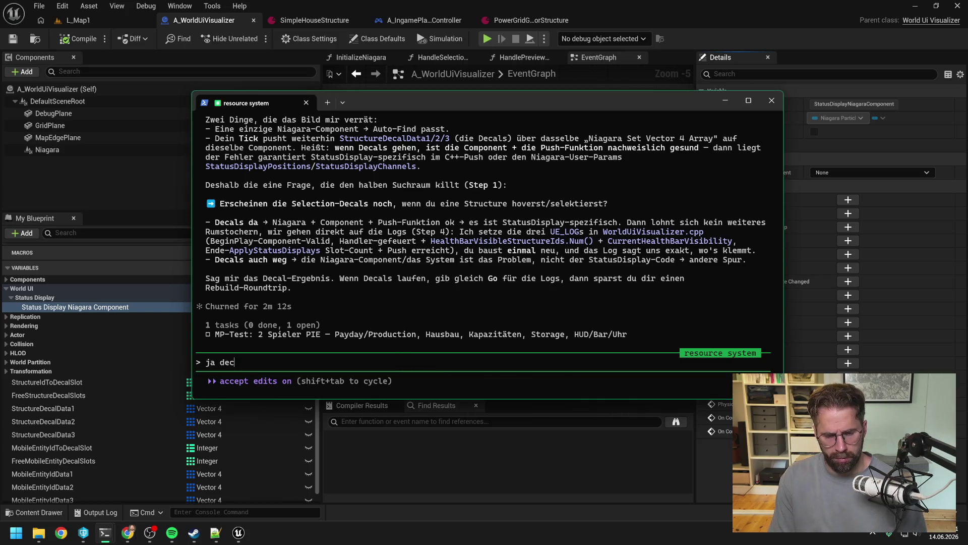
type("ren ganz normal")
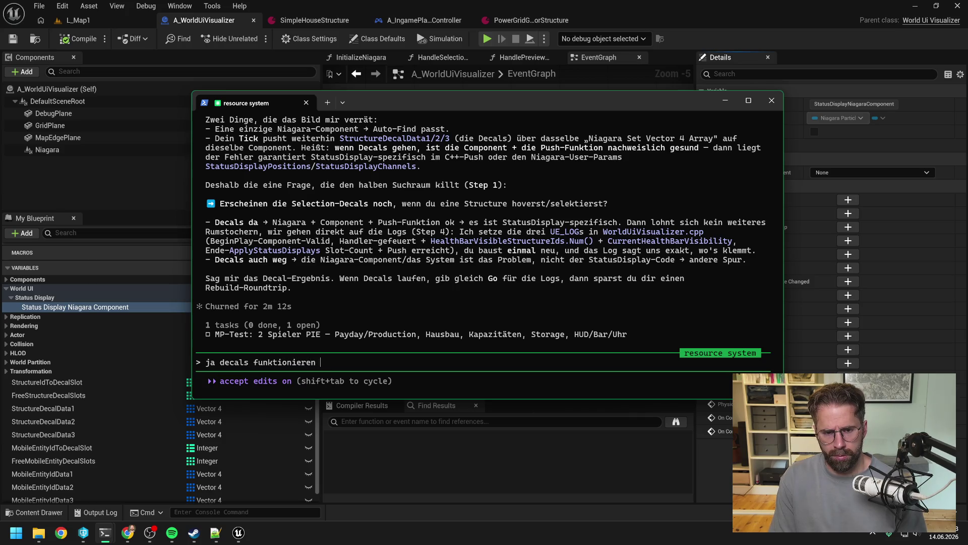
key("Return")
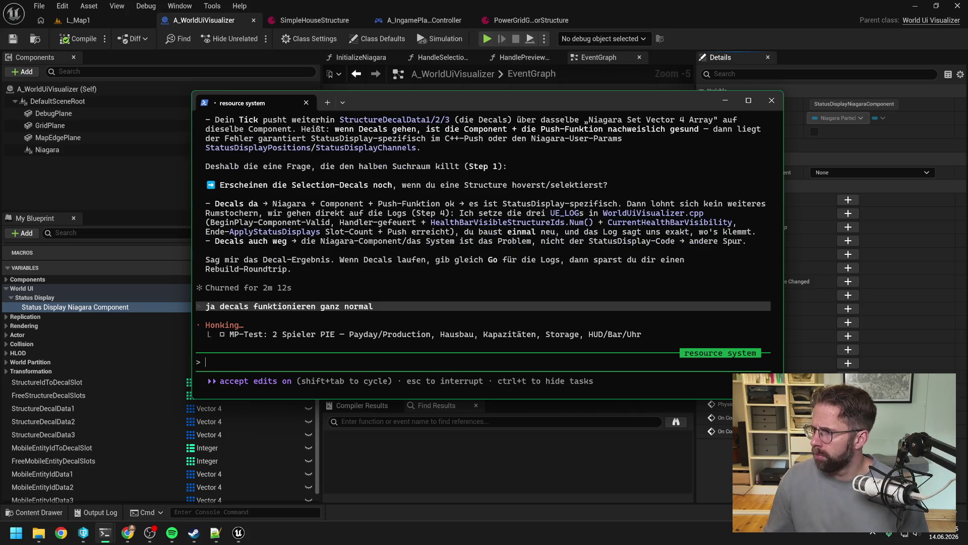
key("alt+Tab")
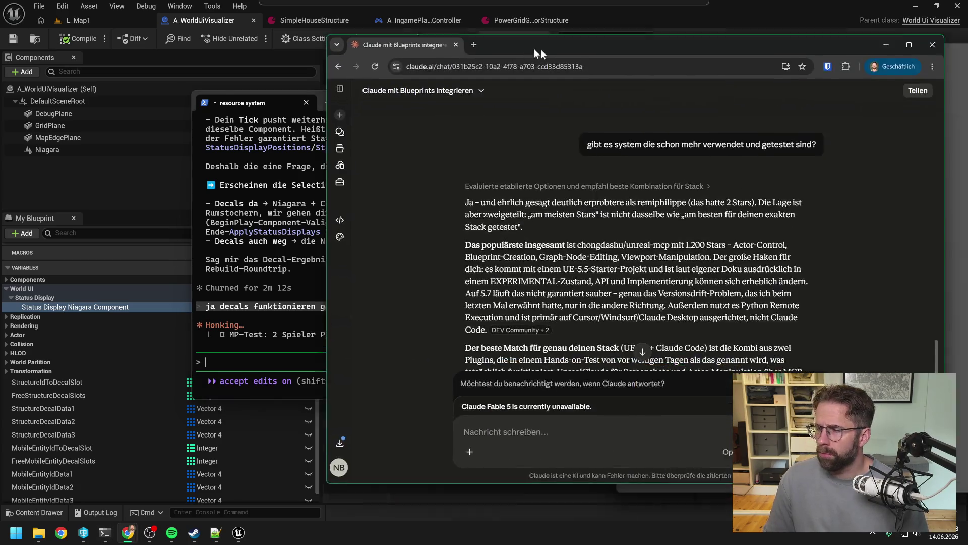
left_click_drag(535, 49, 441, 48)
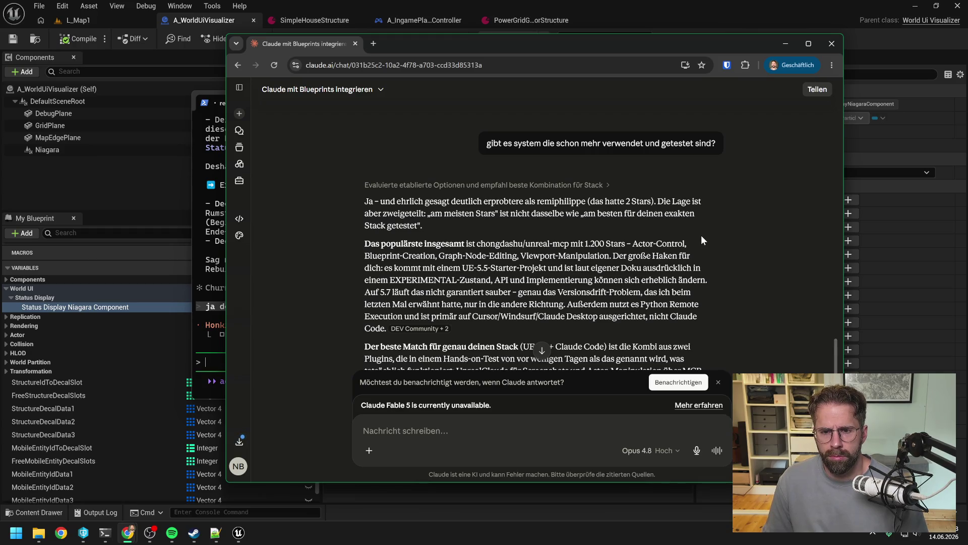
scroll(701, 235, "down", 1)
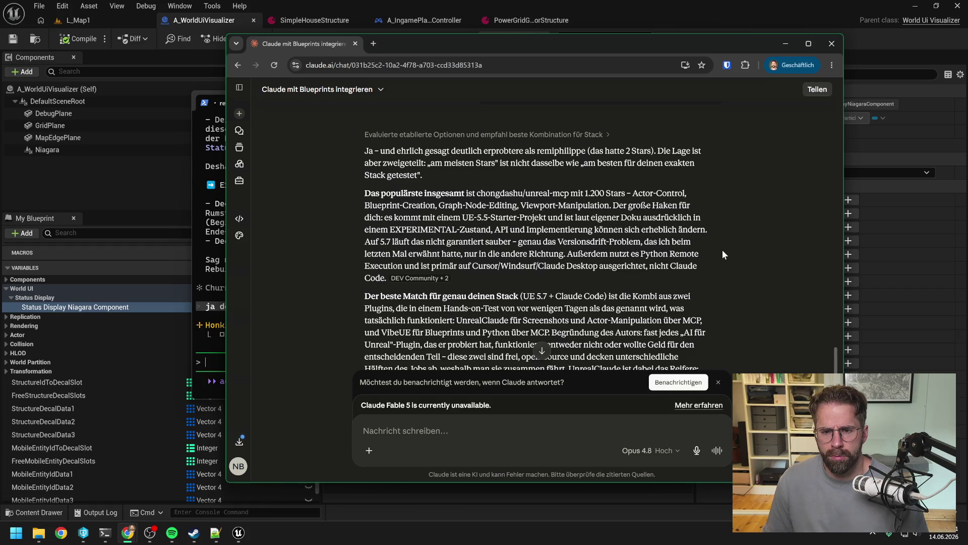
scroll(730, 243, "down", 2)
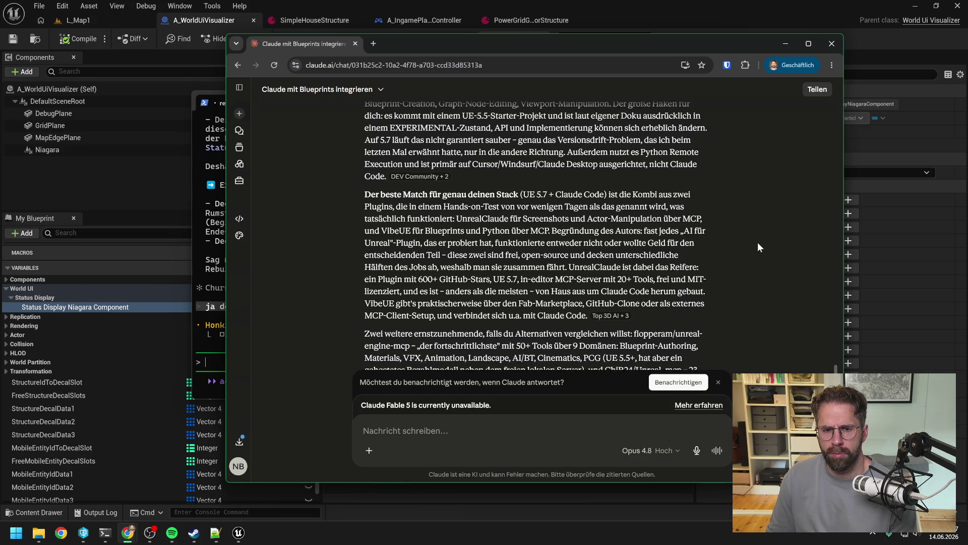
scroll(757, 242, "down", 1)
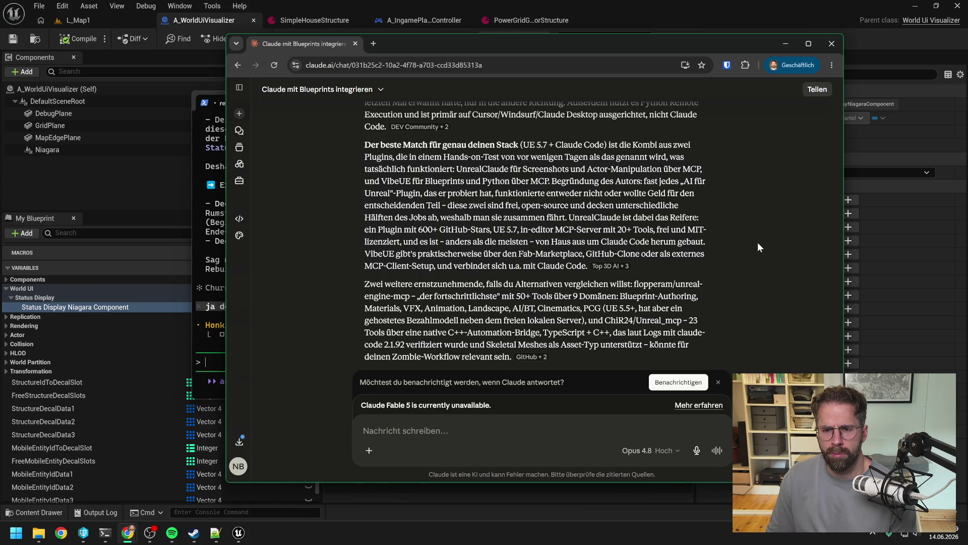
scroll(753, 237, "down", 1)
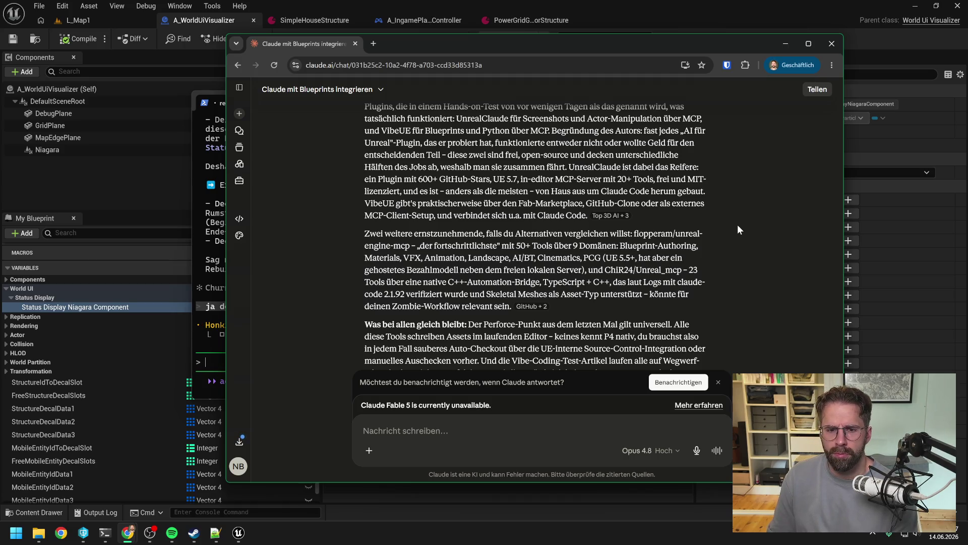
scroll(746, 217, "down", 1)
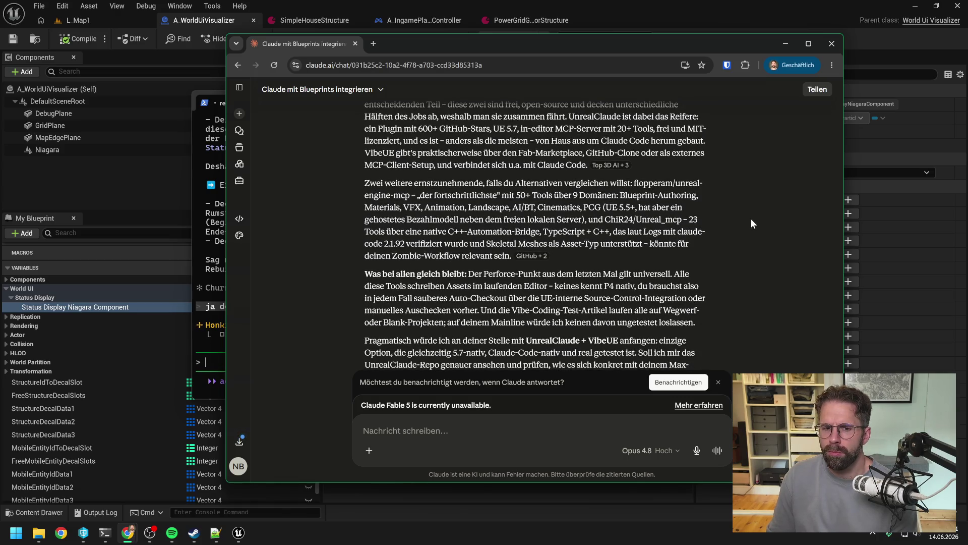
scroll(752, 220, "down", 1)
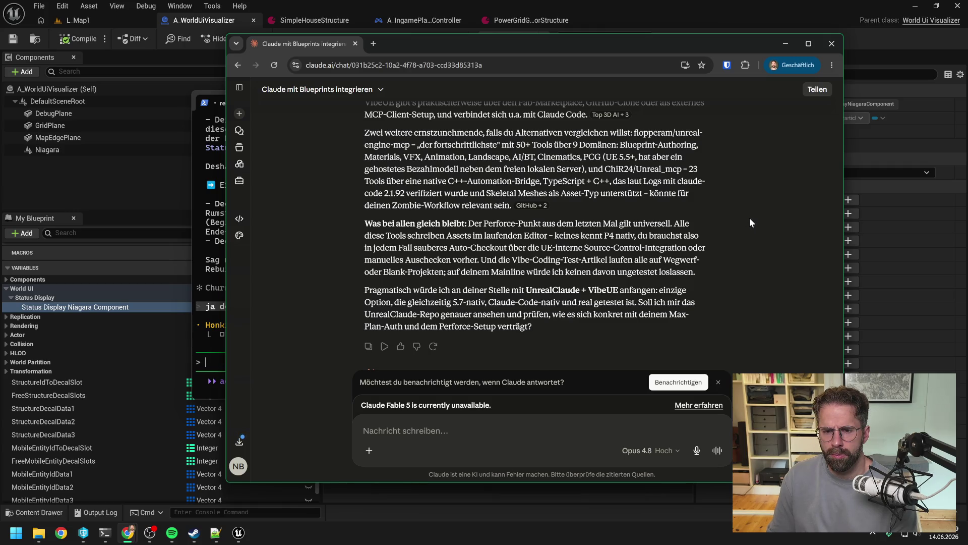
scroll(750, 223, "down", 1)
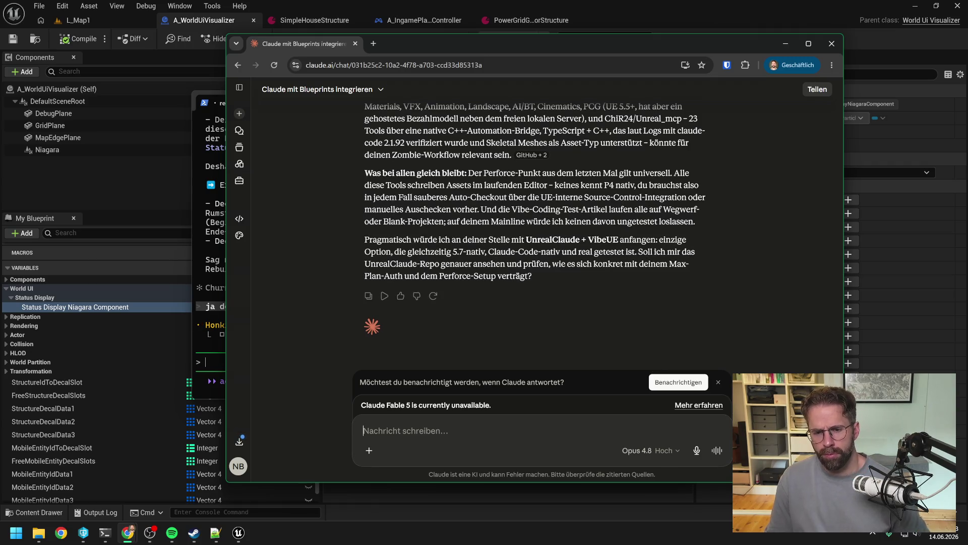
Send 'ja check die option UnrealClaude + VibeUE mal ausführlicher für unser Setup' to Claude.ai
type("ja check")
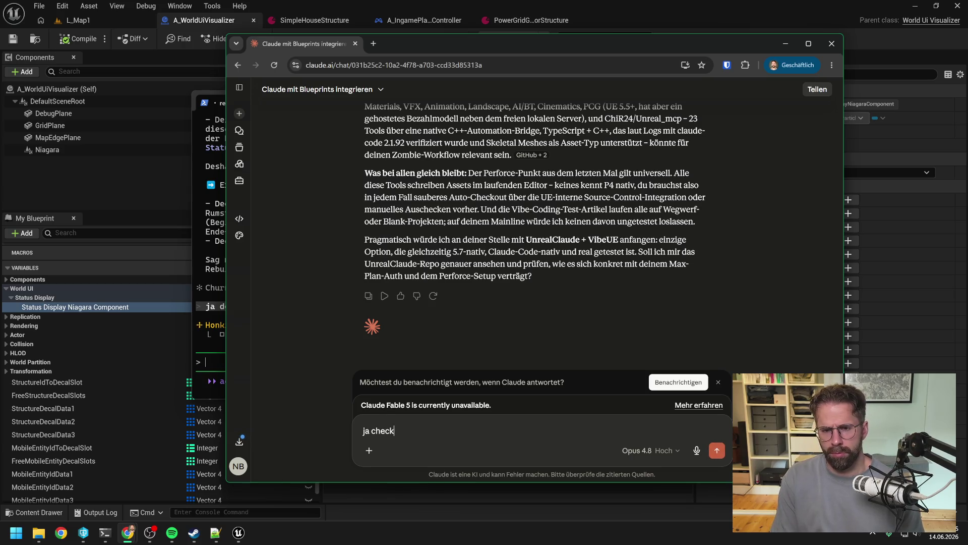
type(" die option ")
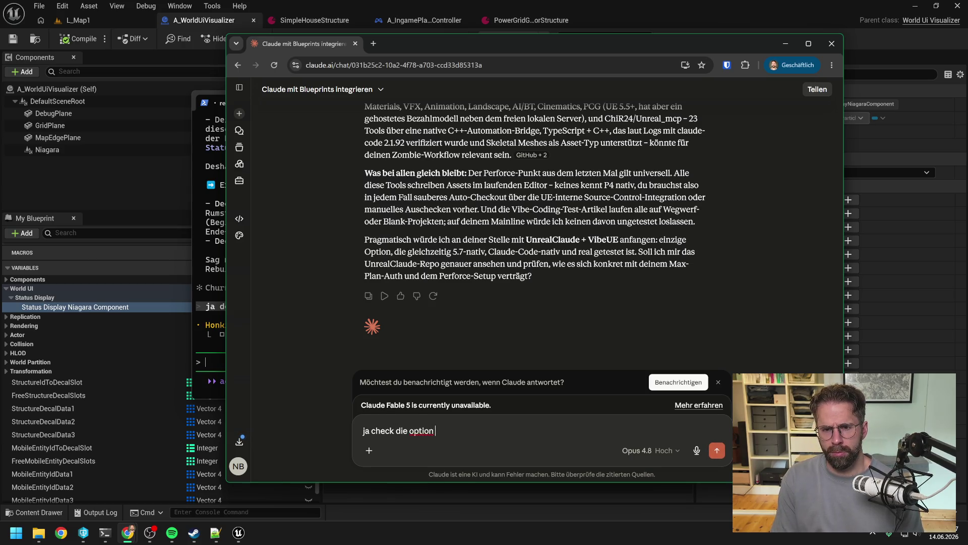
type("UnrealClaude")
key("BackSpace")
key("BackSpace")
key("BackSpace")
type("laude")
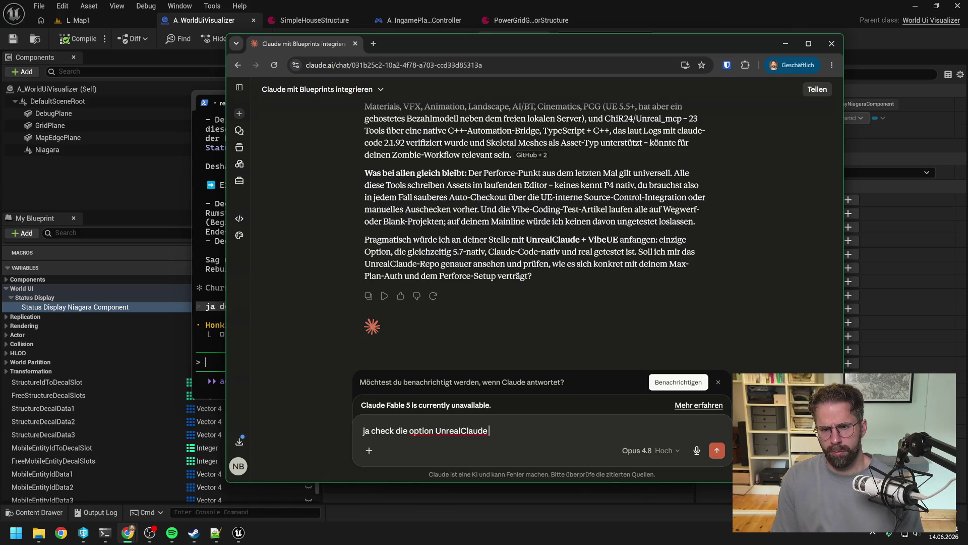
type(" + Vie")
key("BackSpace")
type("beUE mal")
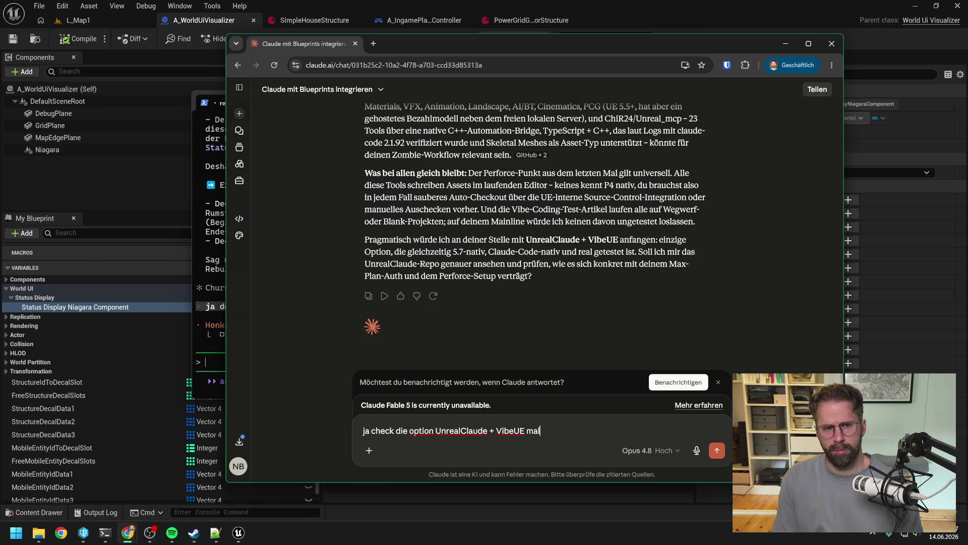
type(" ausführlicher für unser Setu")
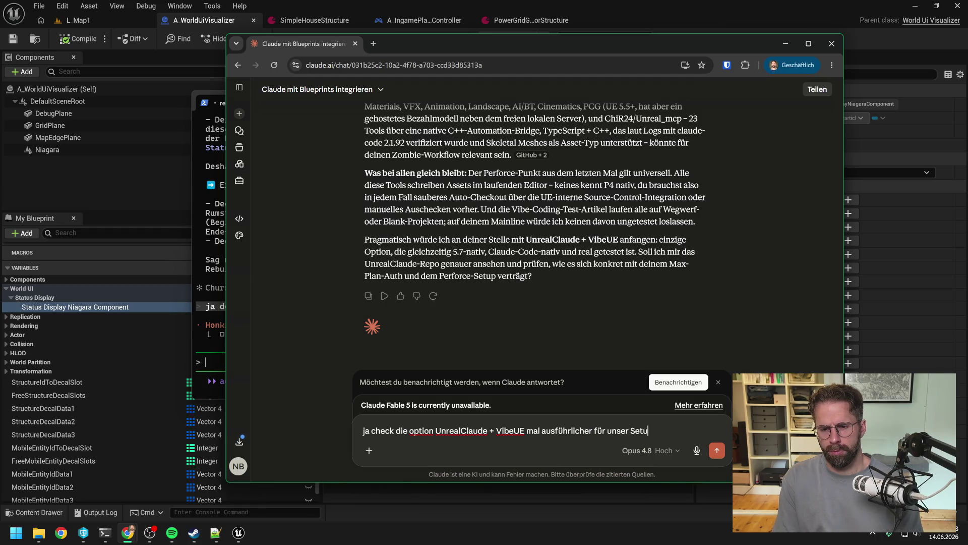
type("p")
key("Return")
left_click_drag(496, 39, 508, 39)
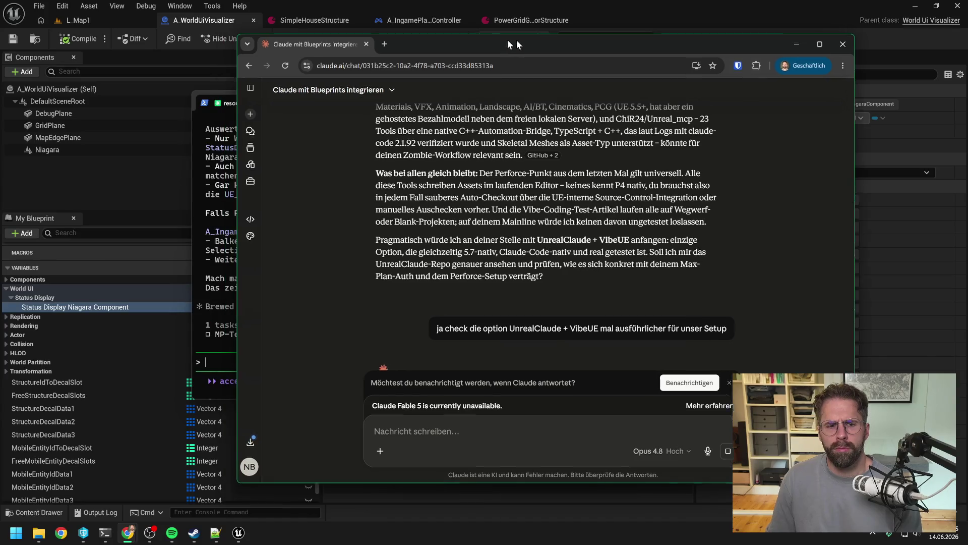
Reread Claude Code's earlier Output Log instructions, then minimize the terminal
key("alt+Tab")
scroll(484, 262, "up", 4)
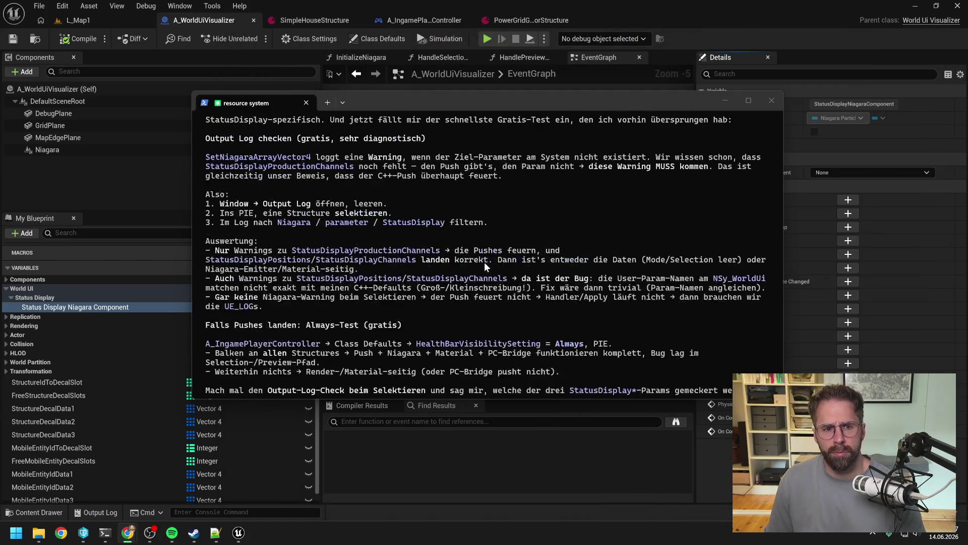
scroll(470, 262, "up", 3)
scroll(470, 263, "down", 1)
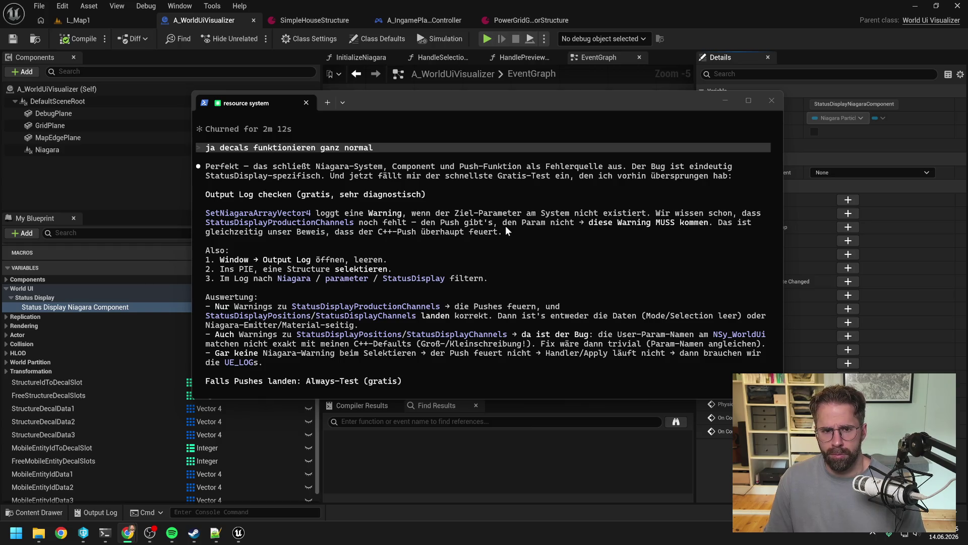
left_click(593, 143)
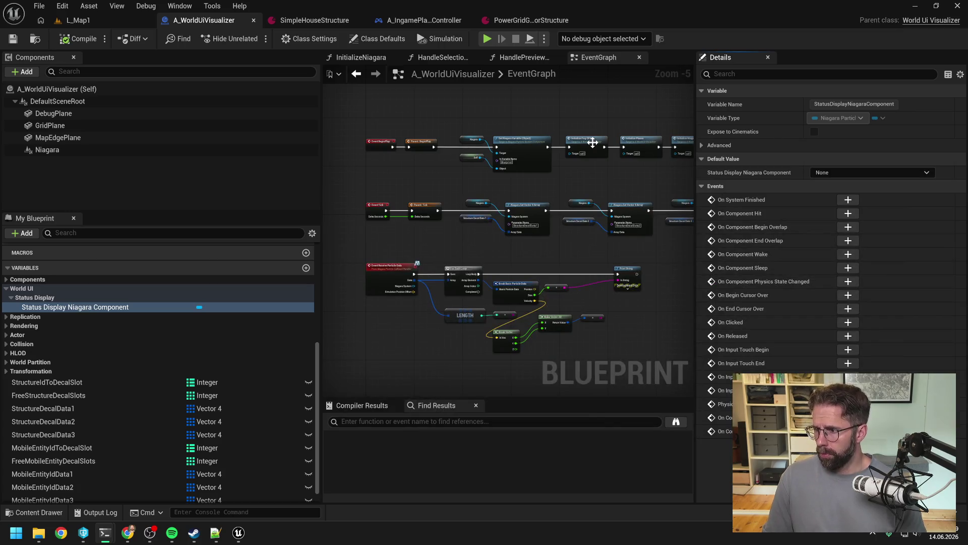
Open L_Map1, clear the Output Log, and play-test selecting the Main Hall
left_click(135, 24)
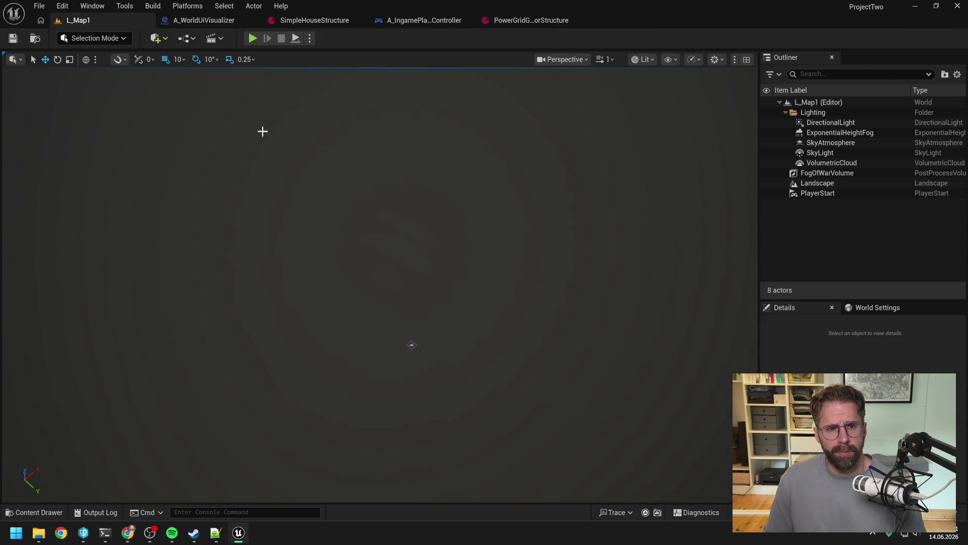
left_click(100, 512)
right_click(177, 357)
left_click(204, 364)
left_click(252, 37)
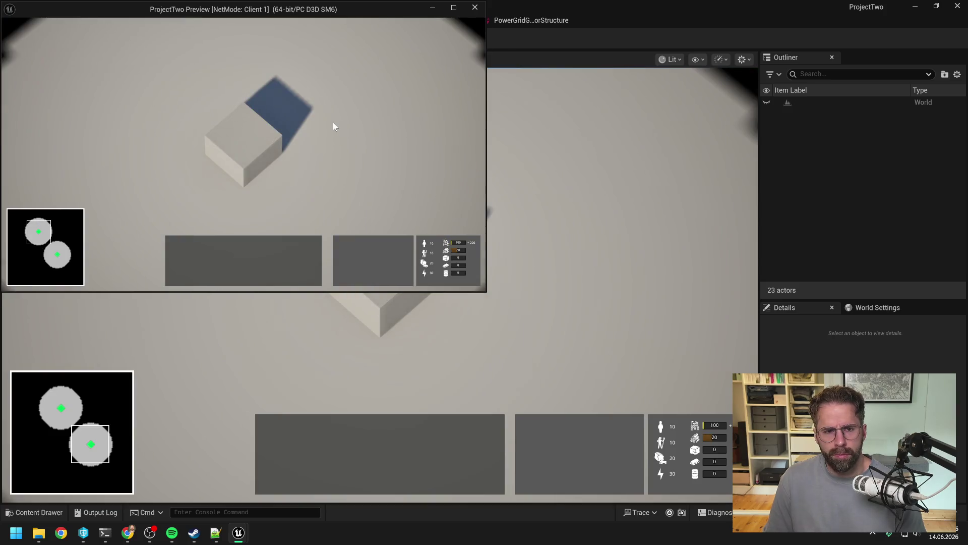
left_click(250, 137)
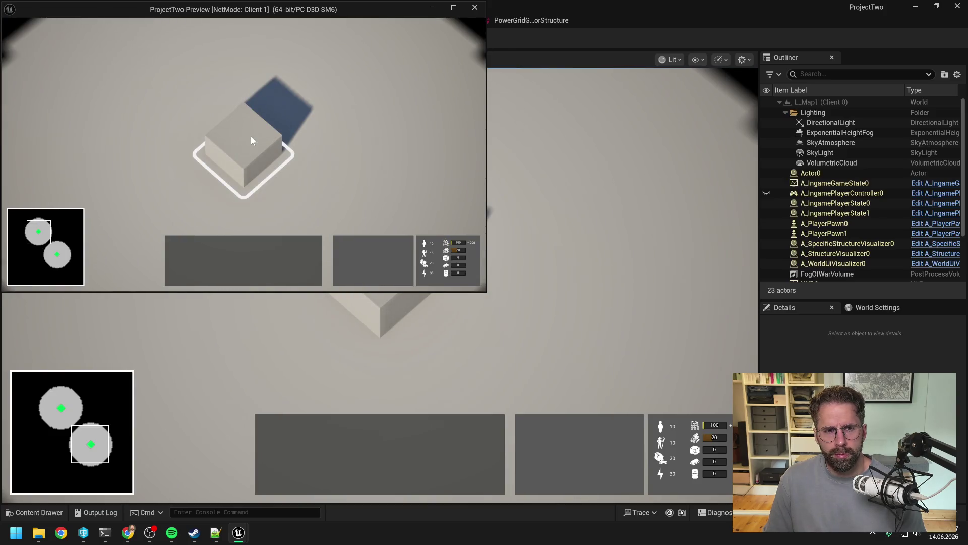
left_click(368, 281)
left_click(502, 184)
key("Escape")
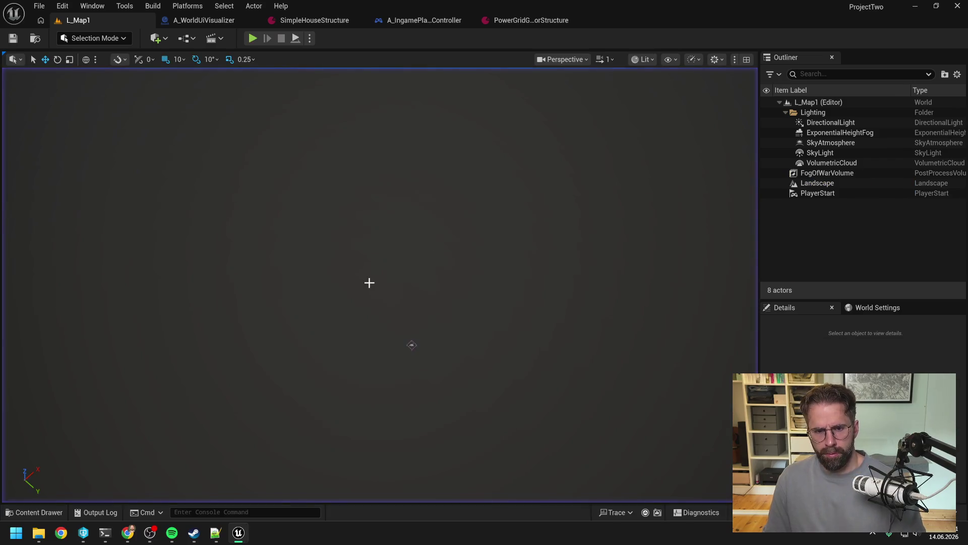
Review the LogNiagara warnings in the Output Log after the play test
left_click(108, 511)
scroll(333, 292, "down", 10)
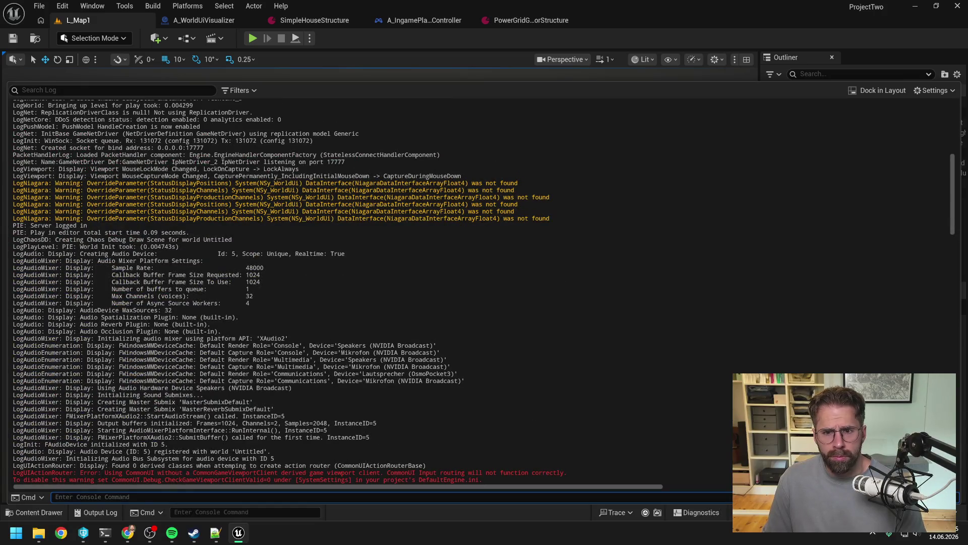
mouse_move(550, 218)
left_mouse_down()
mouse_move(15, 215)
mouse_move(13, 184)
left_mouse_up()
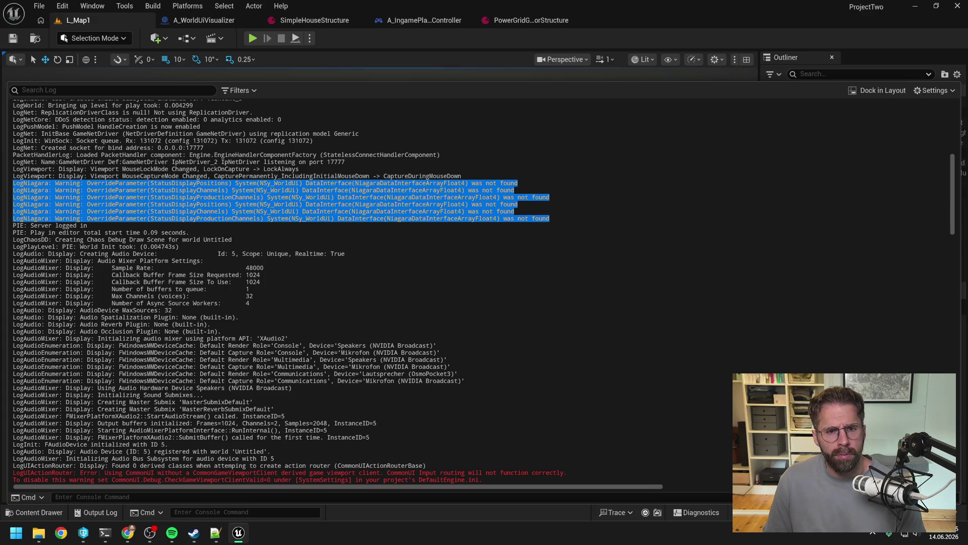
left_click(12, 185)
scroll(282, 293, "down", 15)
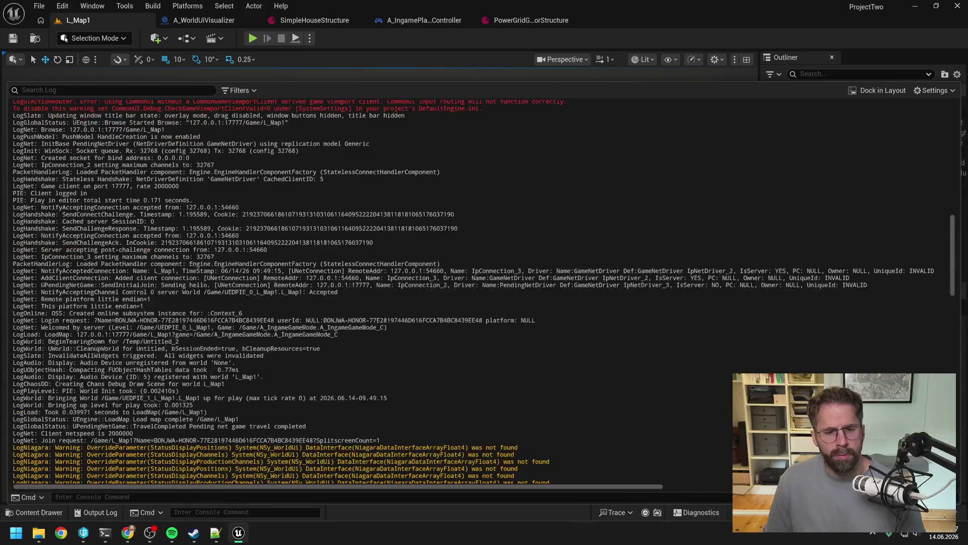
scroll(283, 293, "down", 8)
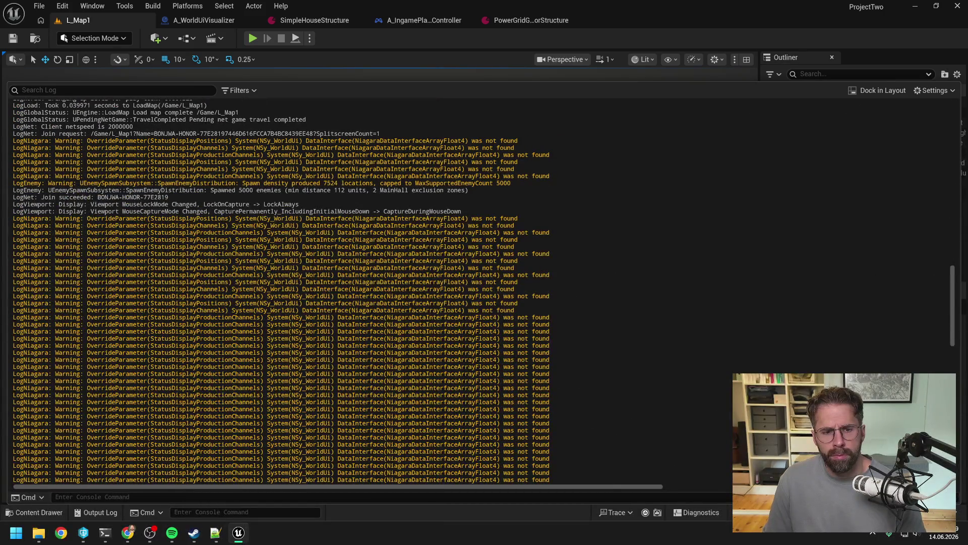
scroll(282, 292, "down", 2)
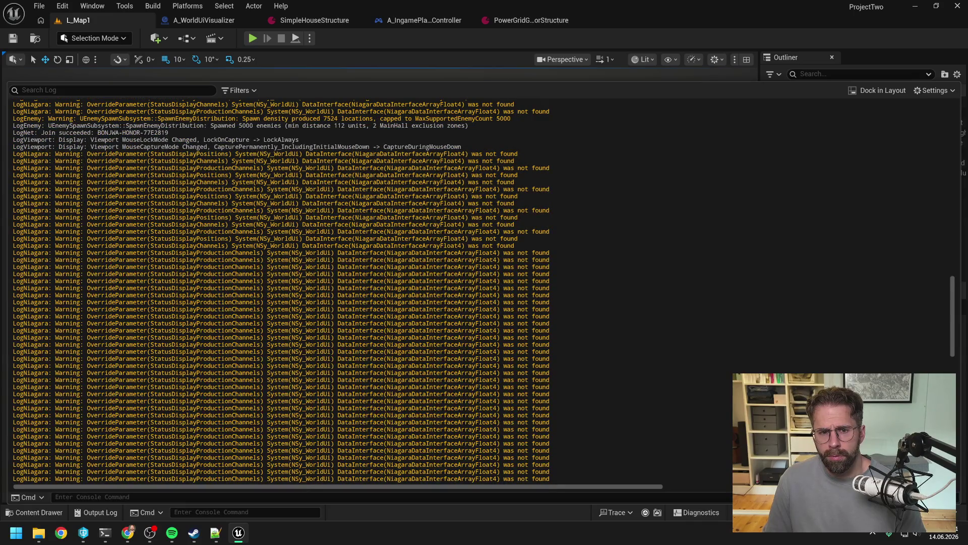
Paste the StatusDisplay Niagara warnings into the Claude Code prompt and begin asking 'Wie hast du'
key("alt+Tab")
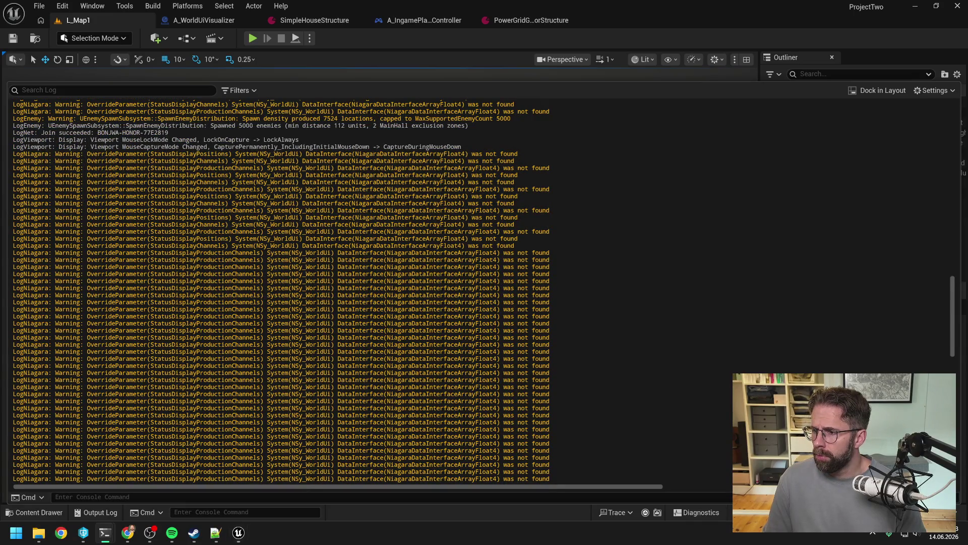
key("alt+Tab")
scroll(282, 292, "up", 3)
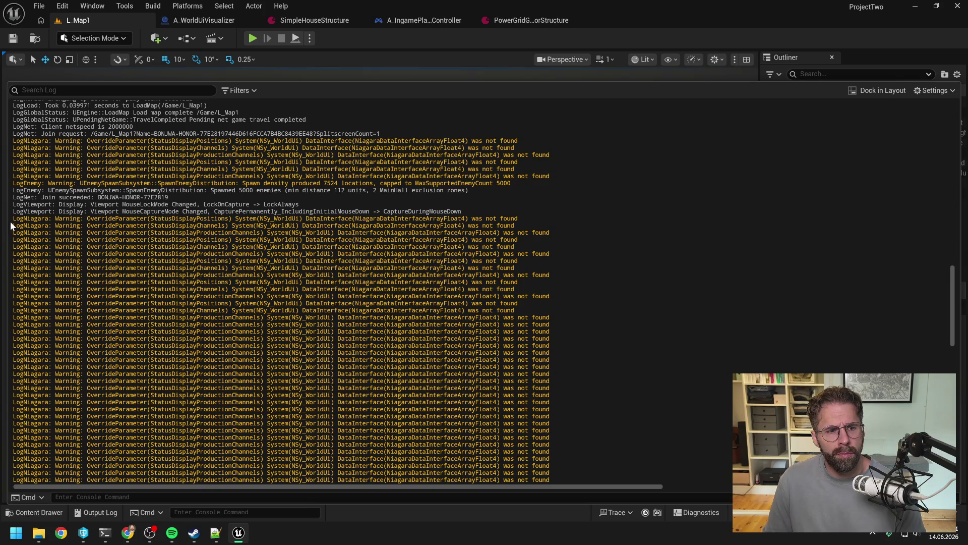
mouse_move(13, 218)
left_mouse_down()
mouse_move(194, 268)
mouse_move(365, 289)
mouse_move(515, 289)
mouse_move(549, 277)
mouse_move(548, 291)
mouse_move(517, 294)
mouse_move(517, 353)
mouse_move(550, 361)
left_mouse_up()
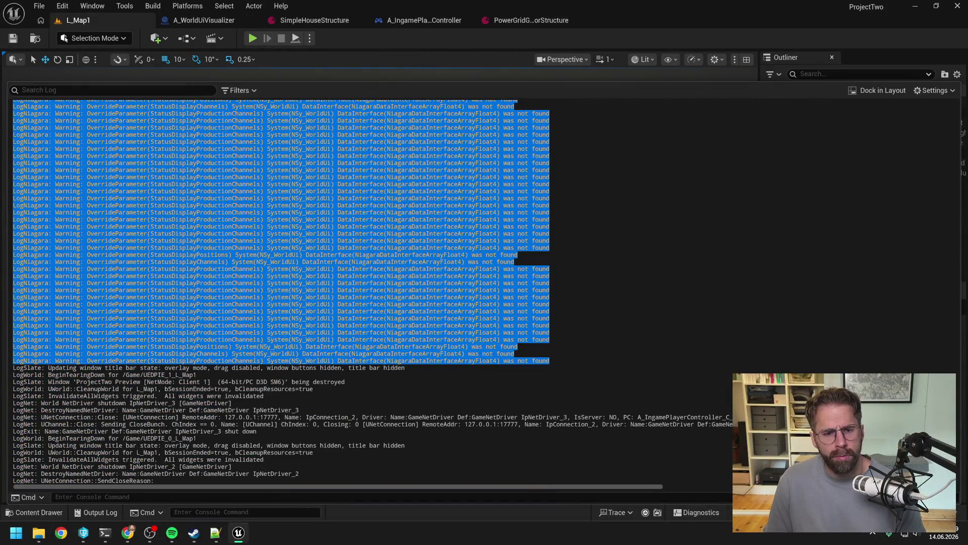
left_click(550, 360)
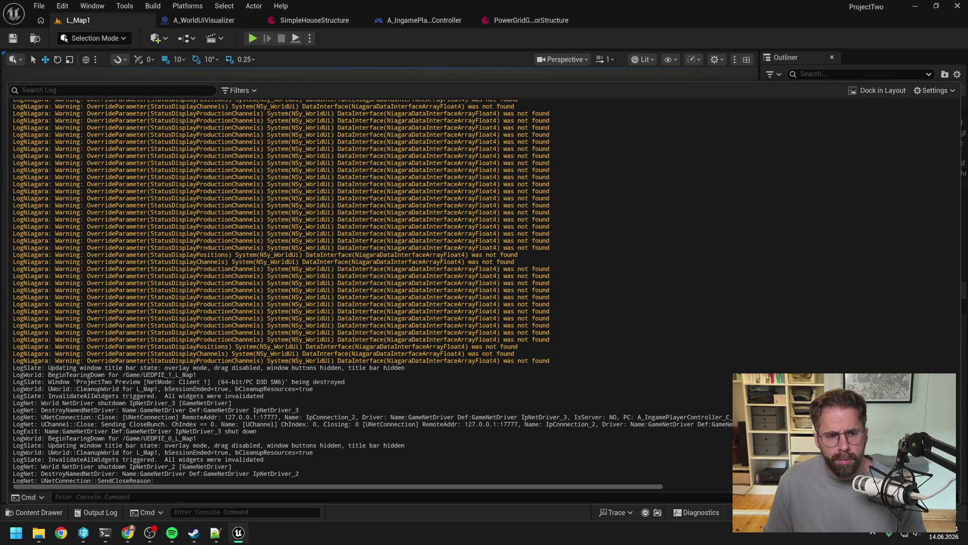
key("alt+Tab")
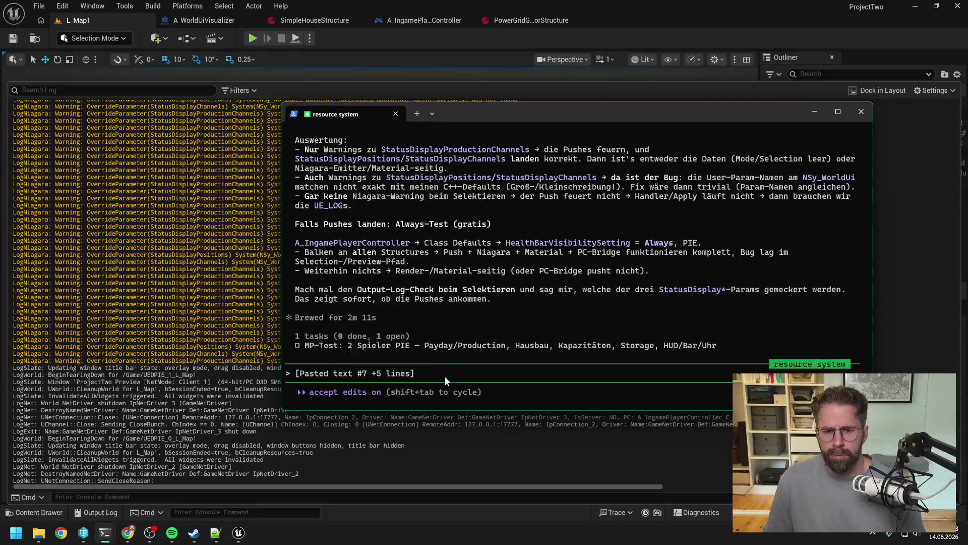
type("Wie hast du d")
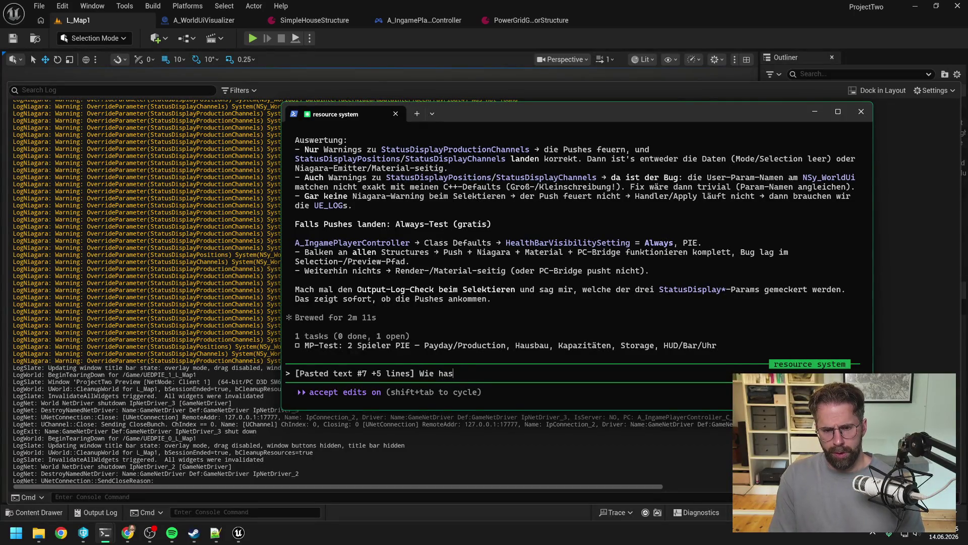
key("BackSpace")
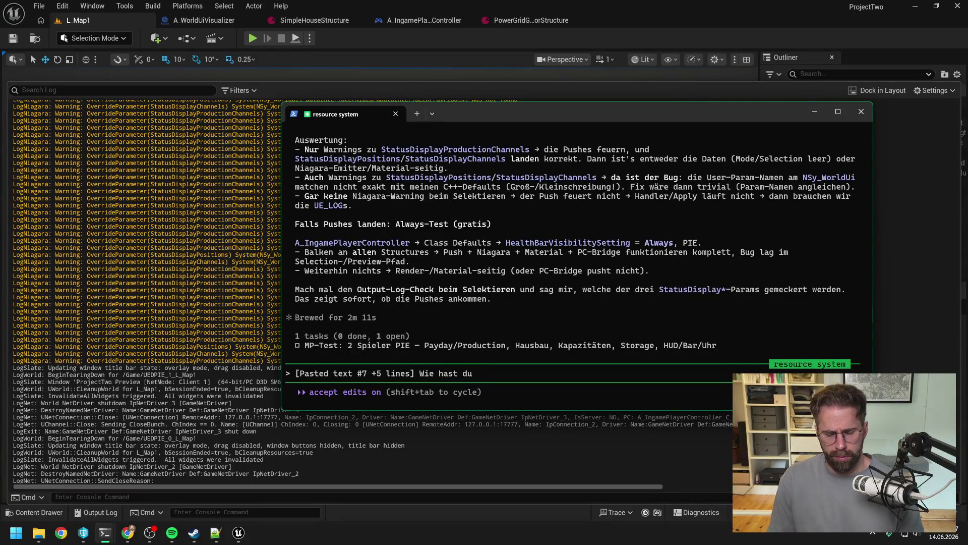
Zoom the A_WorldUiVisualizer EventGraph in on the Niagara Set Vector 4 Array node
left_click(402, 45)
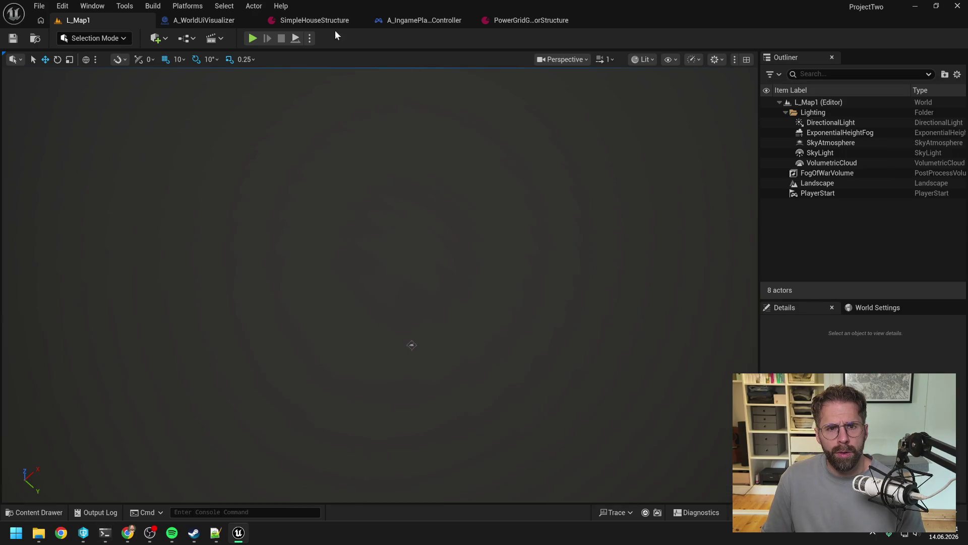
left_click(206, 20)
scroll(499, 194, "up", 6)
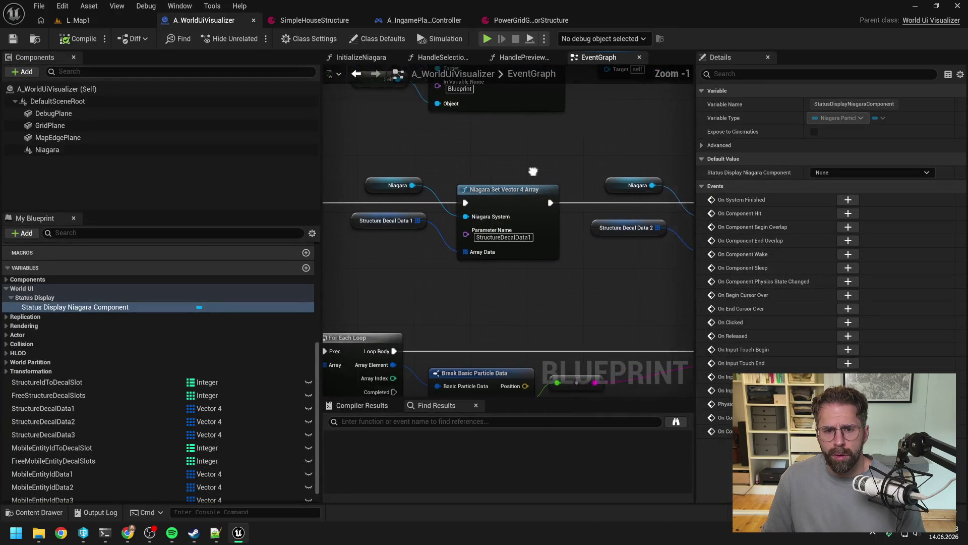
left_click_drag(593, 167, 577, 162)
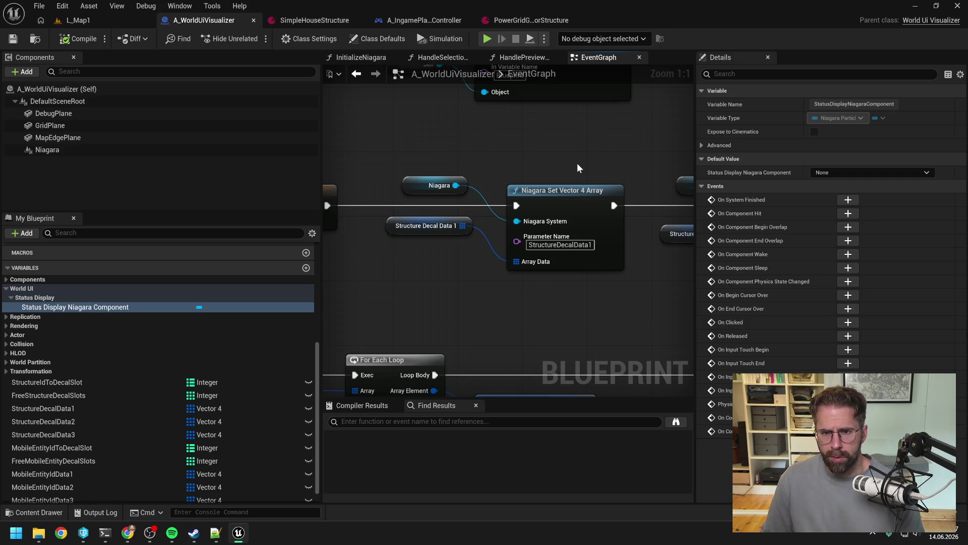
mouse_move(104, 535)
left_click(61, 479)
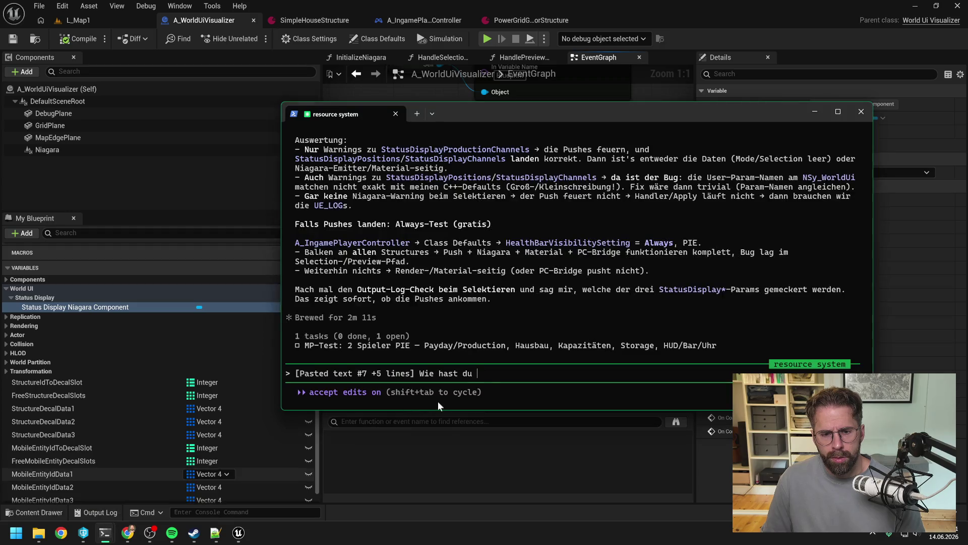
Continue the prompt asking how the parameters are named and pushed, compared with their Niagara names
mouse_move(511, 114)
left_mouse_down()
mouse_move(637, 231)
mouse_move(556, 247)
left_mouse_up()
type("die g")
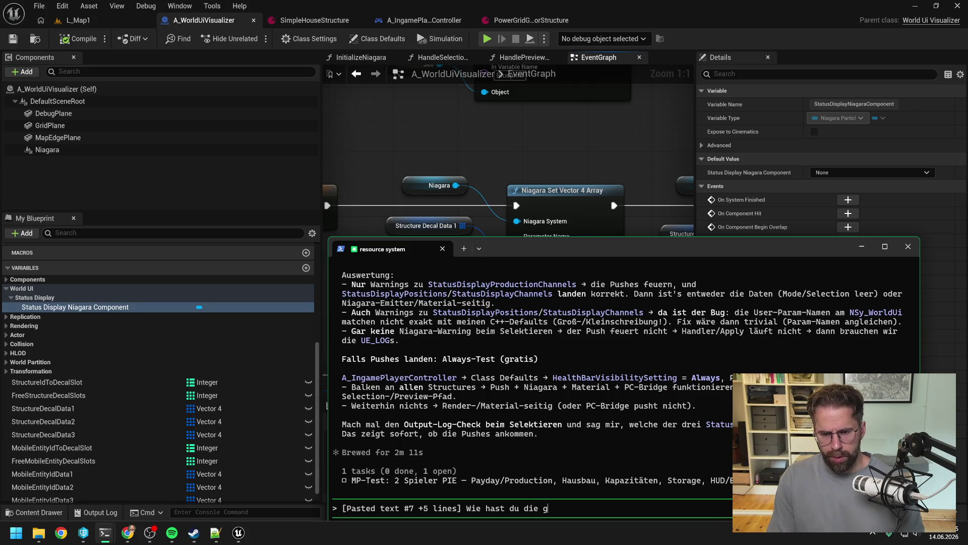
type("enannt und wie p")
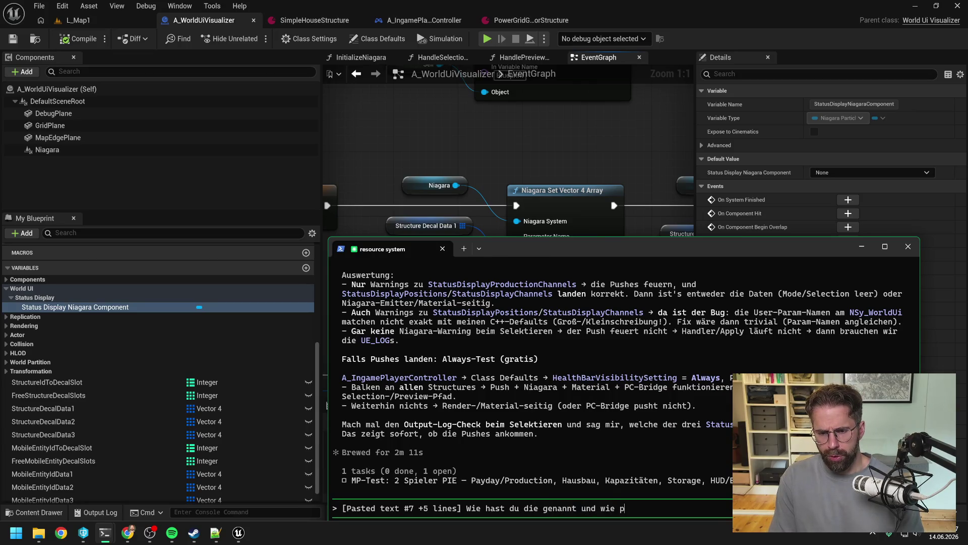
type("usht du sie")
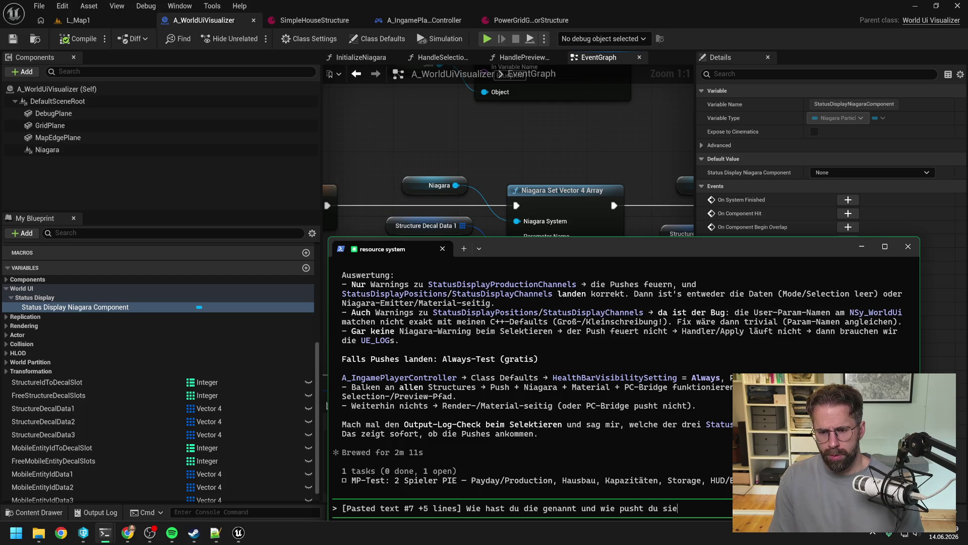
type(", so wie hie")
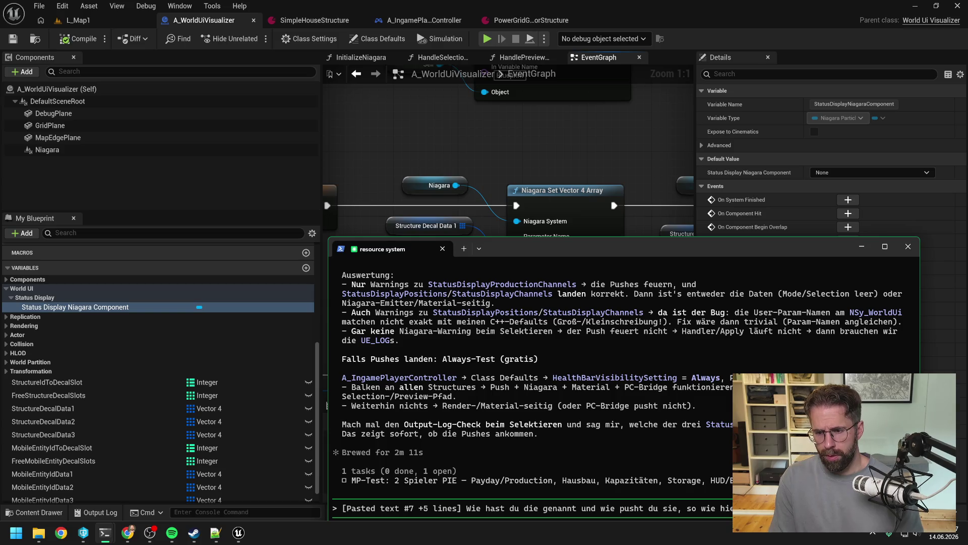
type("h")
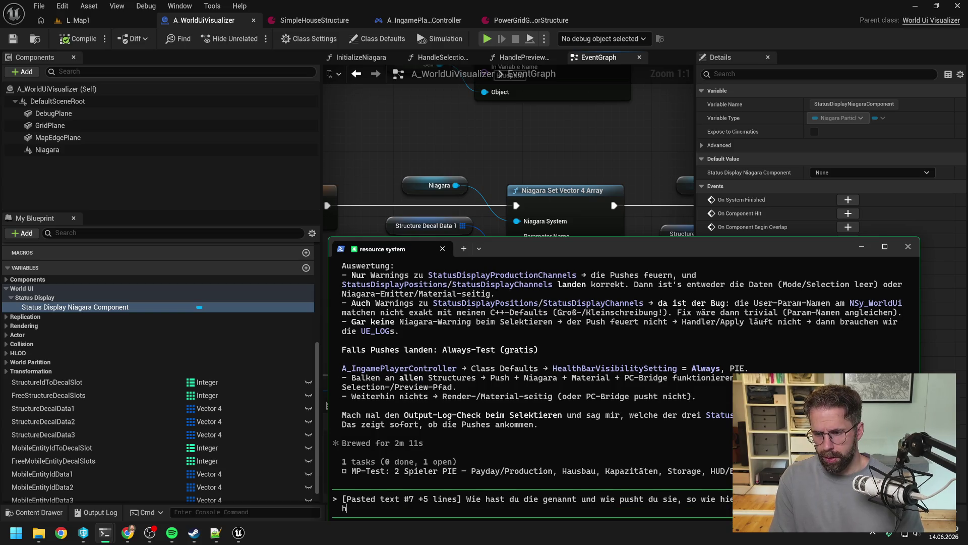
type("eißen in Niagara")
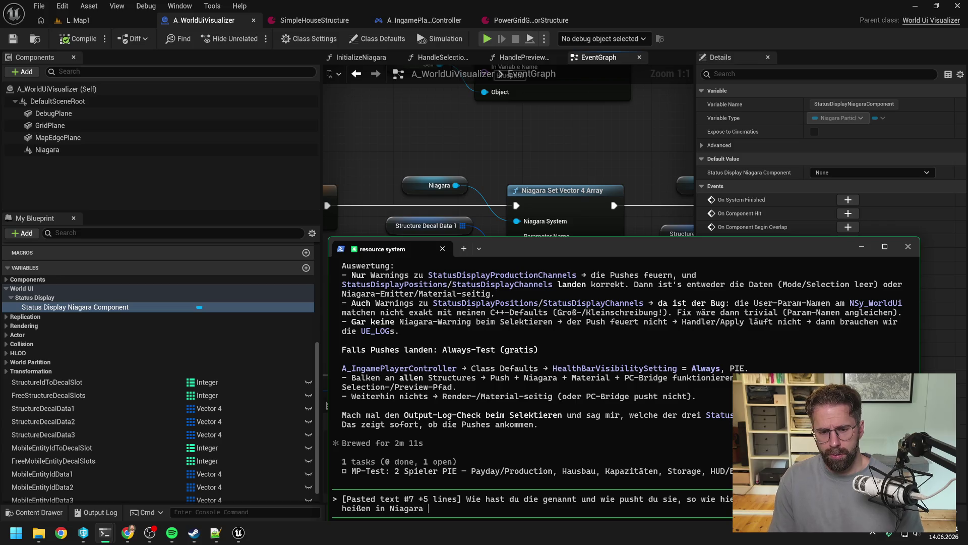
left_click(404, 127)
key("ctrl+space")
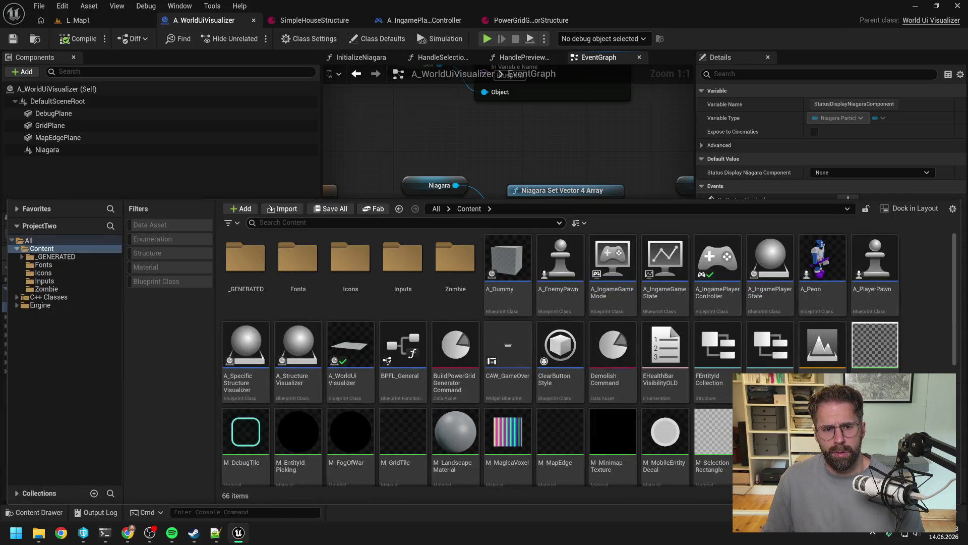
Find 'world ui' in the Content Drawer, open NSy_WorldUi, and pause its preview
type("world ui")
double_click(301, 272)
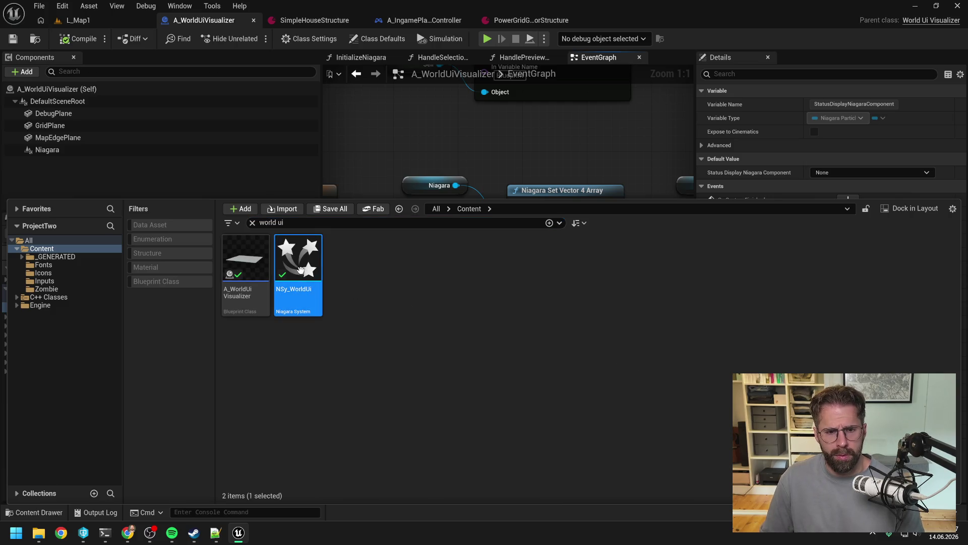
key("space")
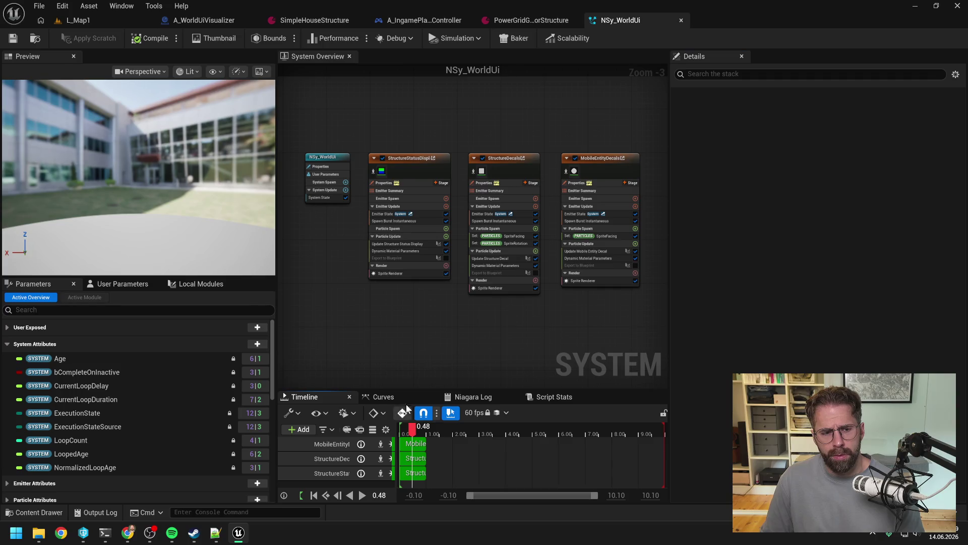
Show the User Parameters with a widened name column and copy StructureStatusDisplayData1's name
scroll(447, 275, "up", 3)
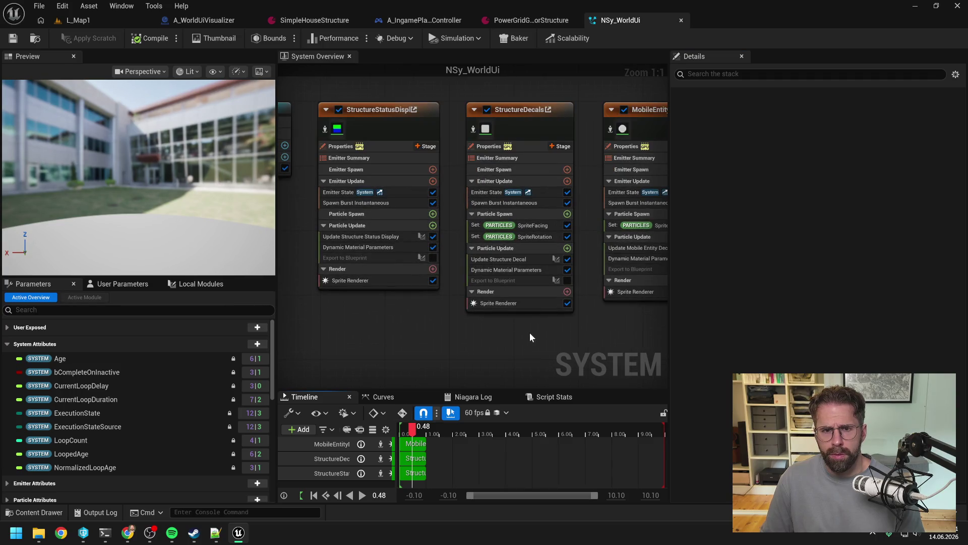
left_click(401, 323)
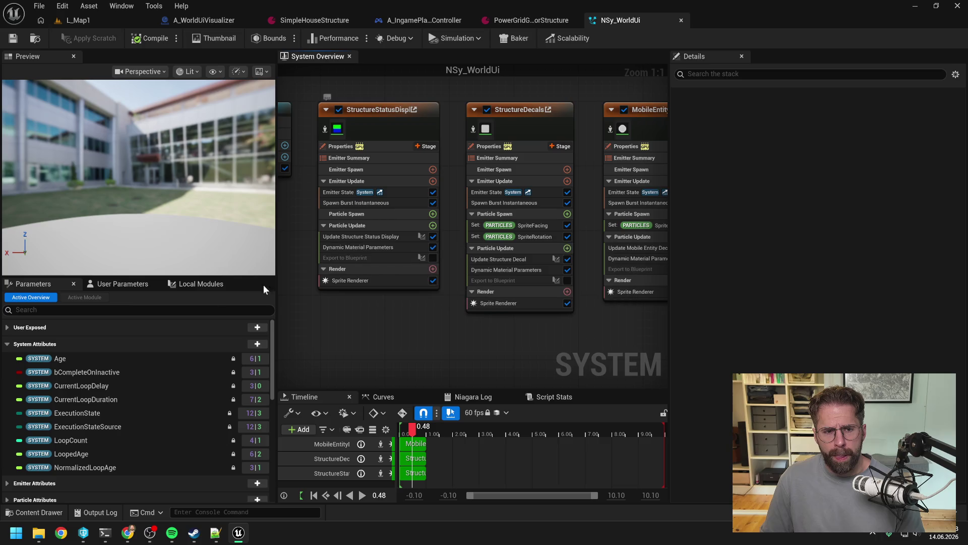
left_click(117, 285)
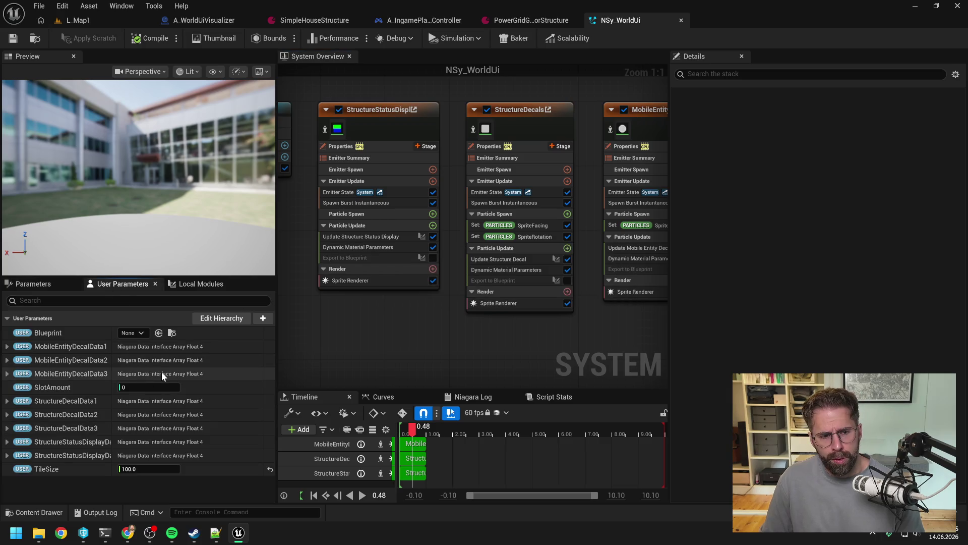
left_click_drag(109, 332, 169, 333)
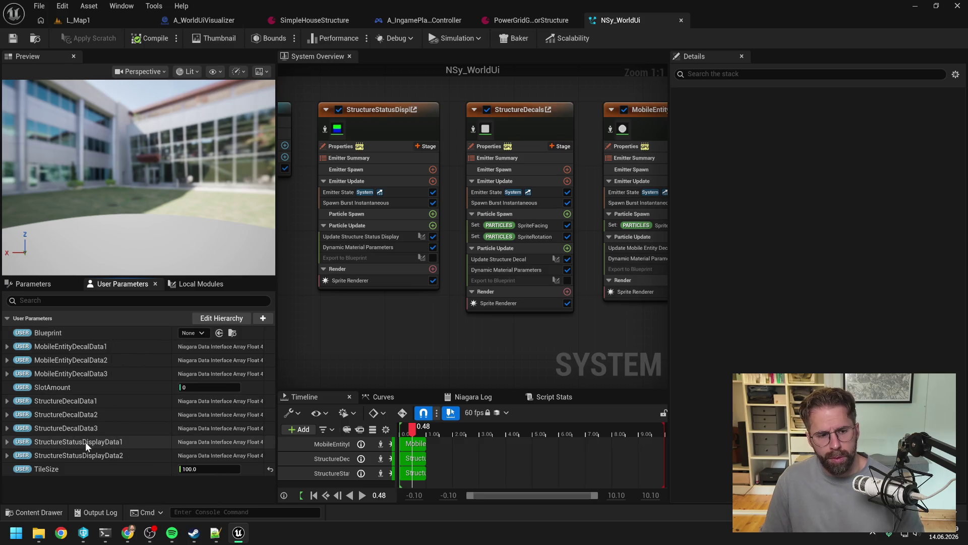
right_click(86, 442)
left_click(110, 409)
key("Escape")
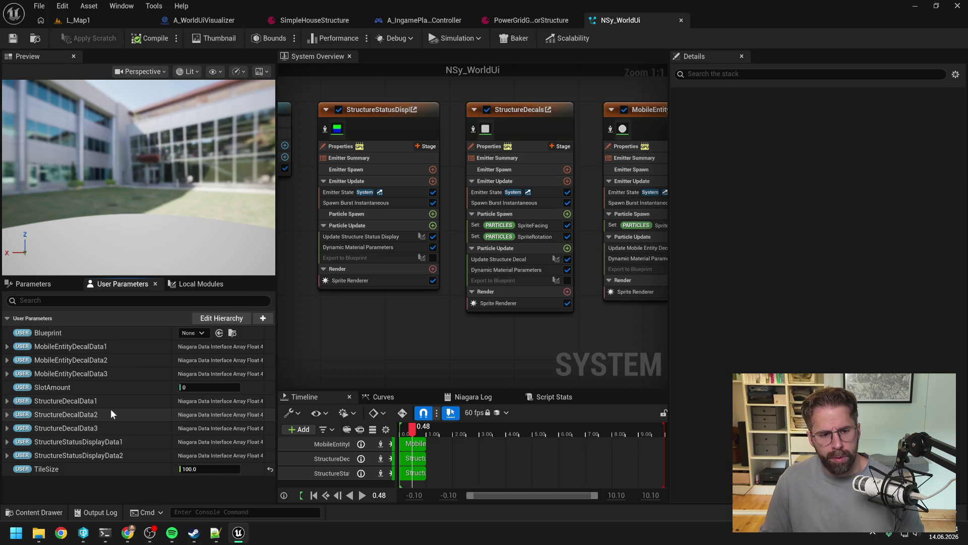
Paste both copied Niagara parameter names into the resource system session's prompt
mouse_move(105, 533)
mouse_move(186, 477)
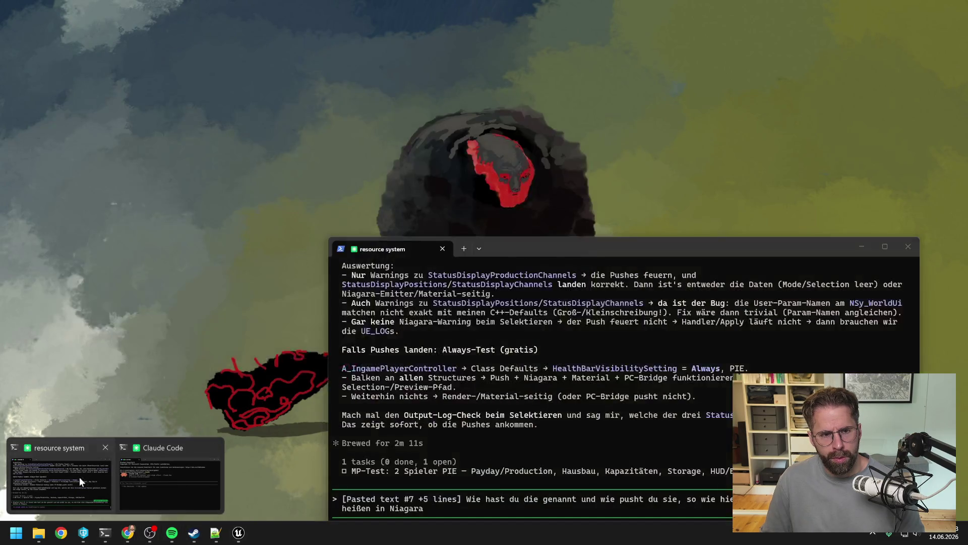
left_click(79, 476)
left_click_drag(553, 244, 504, 160)
type("StructureStatusDisplayData1")
type("und")
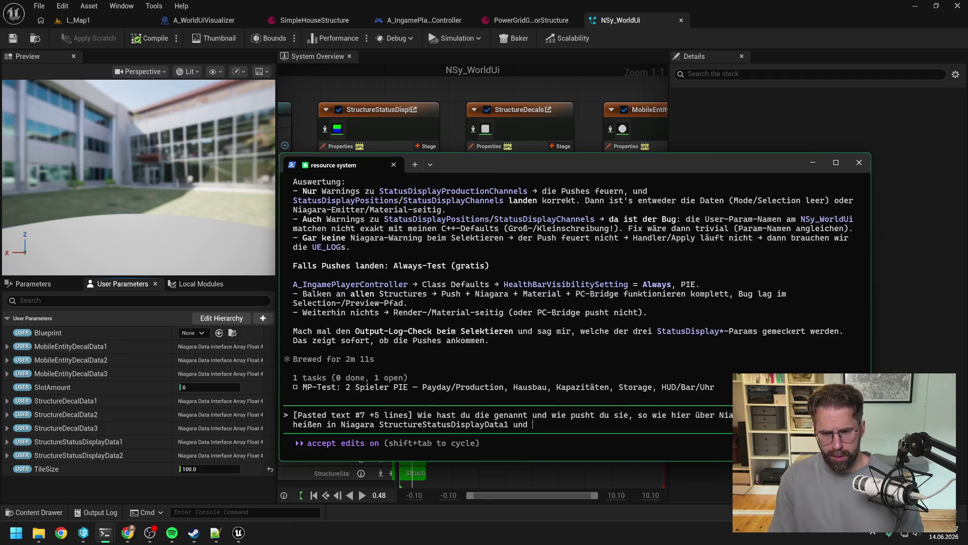
type("StructureStatusDisplayData1")
type("bevr")
key("BackSpace")
type("or wir wei")
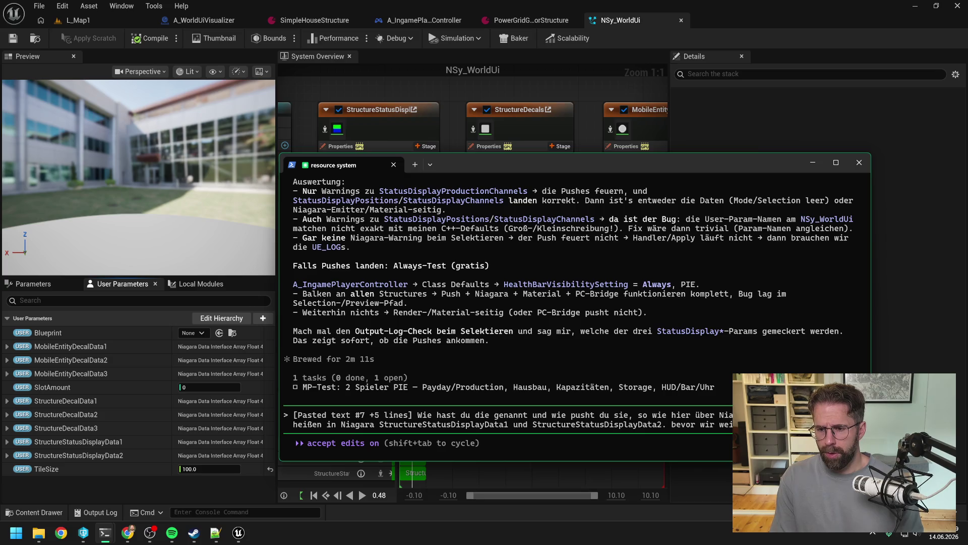
Ask Claude to split the stuck refactoring into its own changelist, leaving Resource System to another session
type("hier nu")
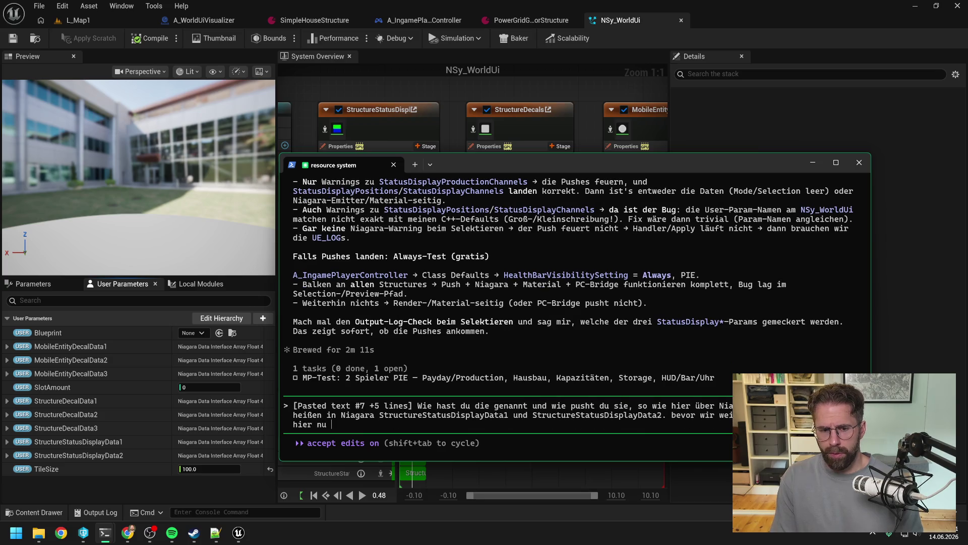
type("n stuc")
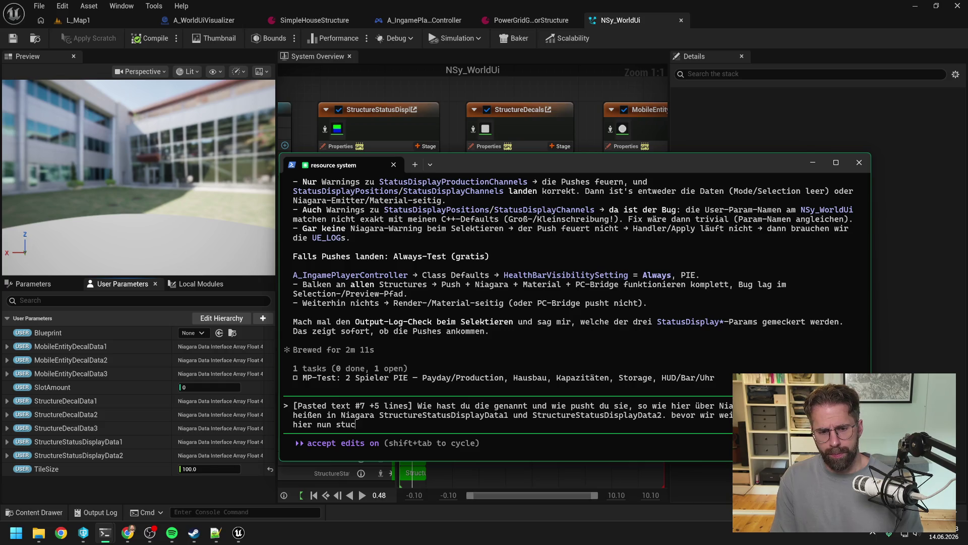
type("k in einem refactoring")
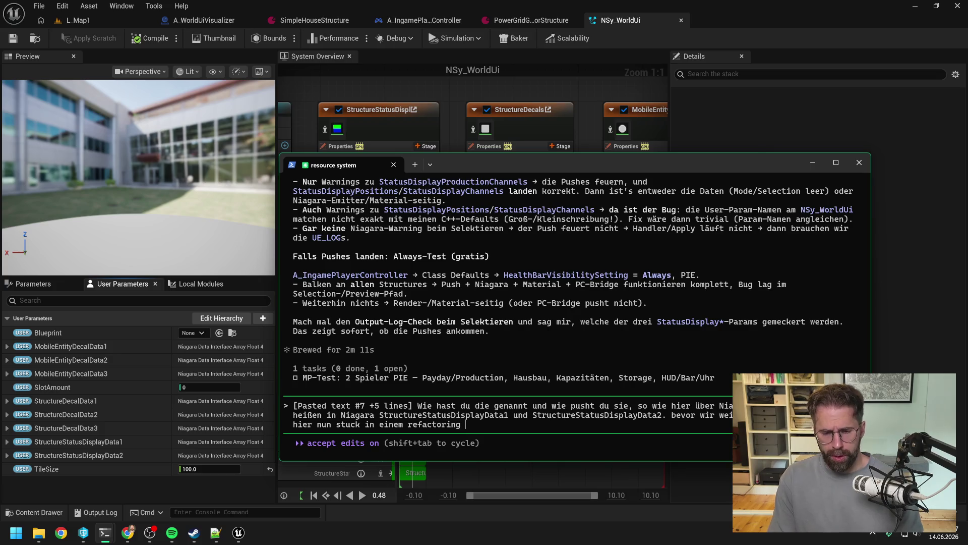
type("und ich würde gerne in einer andere session weiter am r")
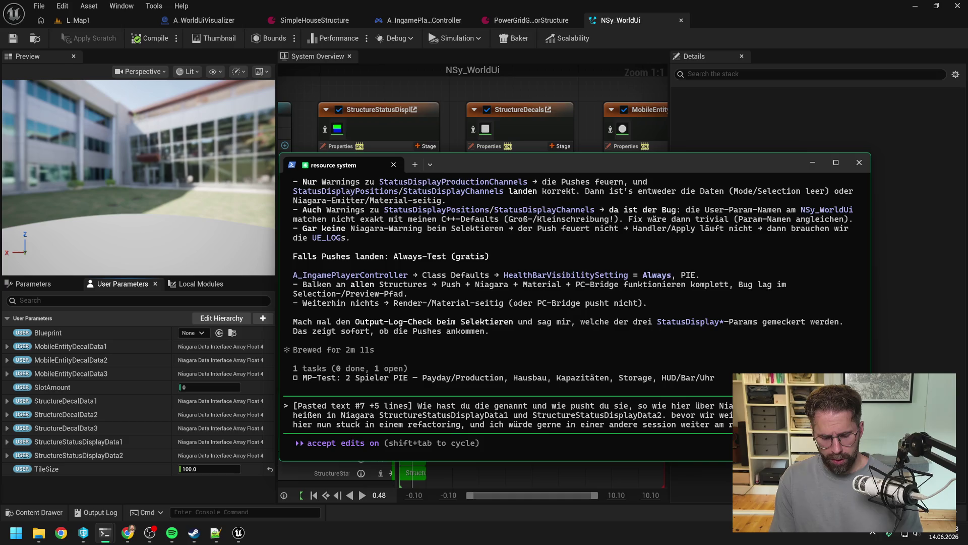
type("Kanns")
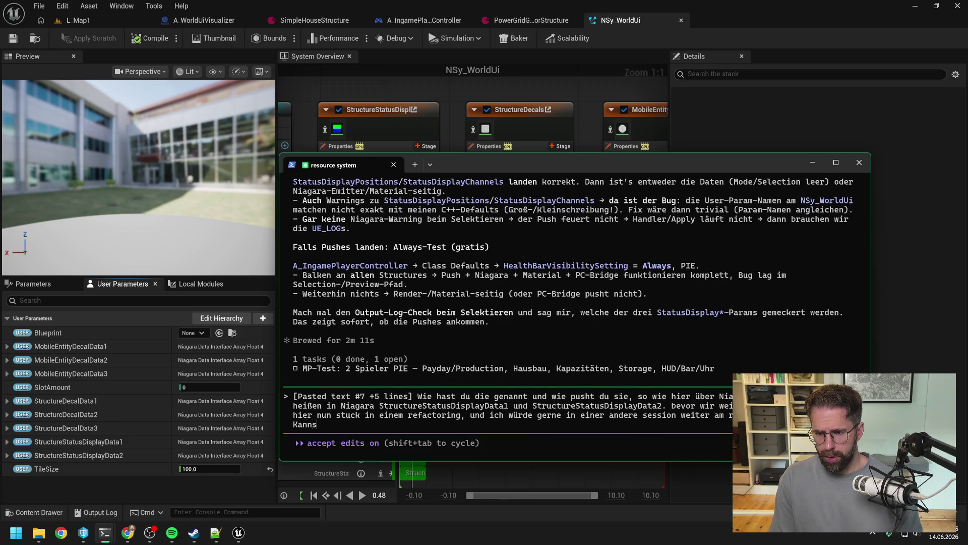
type("t du bitte kurz die changelist ")
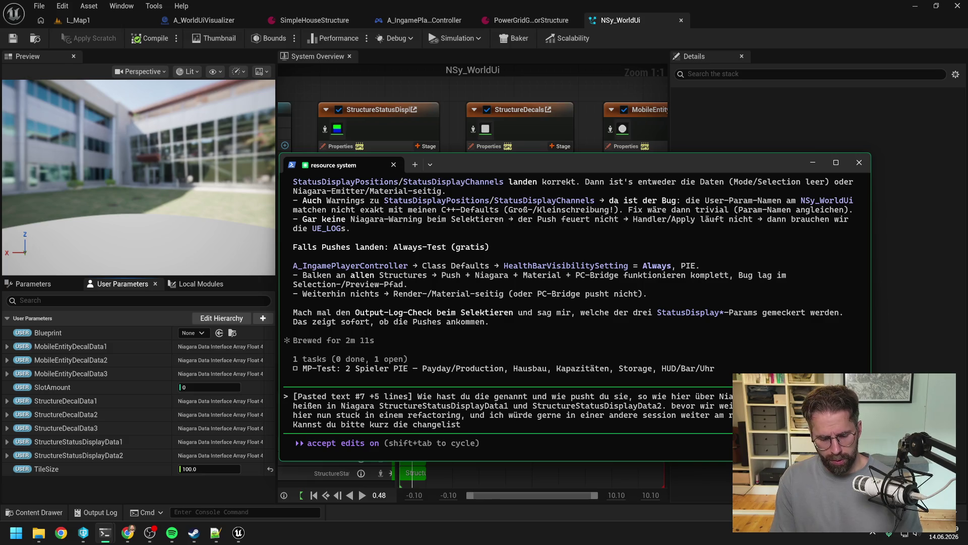
type("s aufpl")
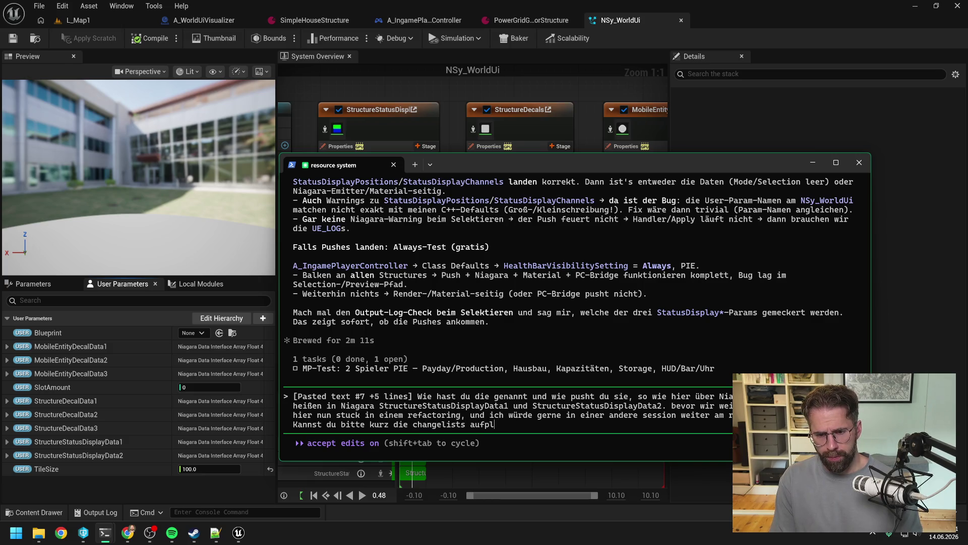
key("BackSpace")
key("BackSpace")
type("splitten. ")
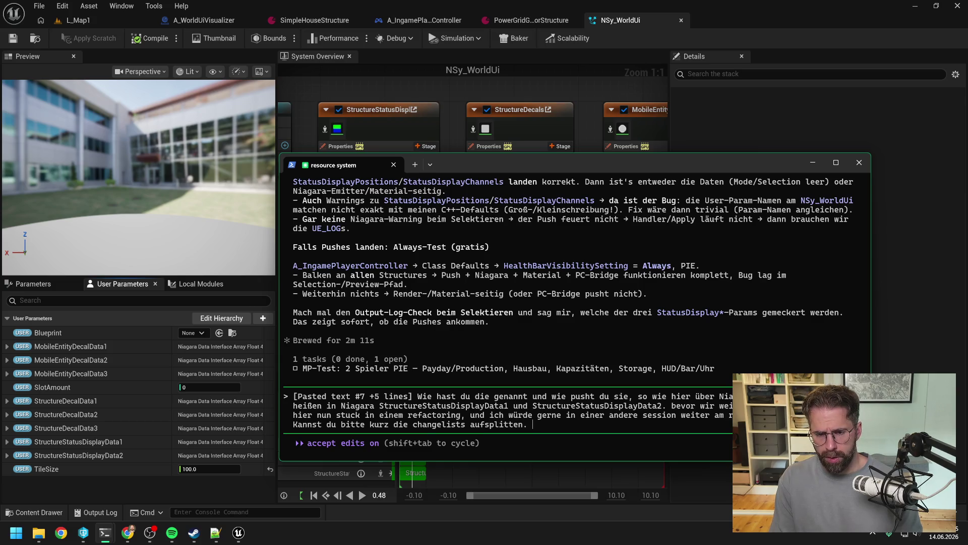
type("Und alles rüberziehen, was zum ")
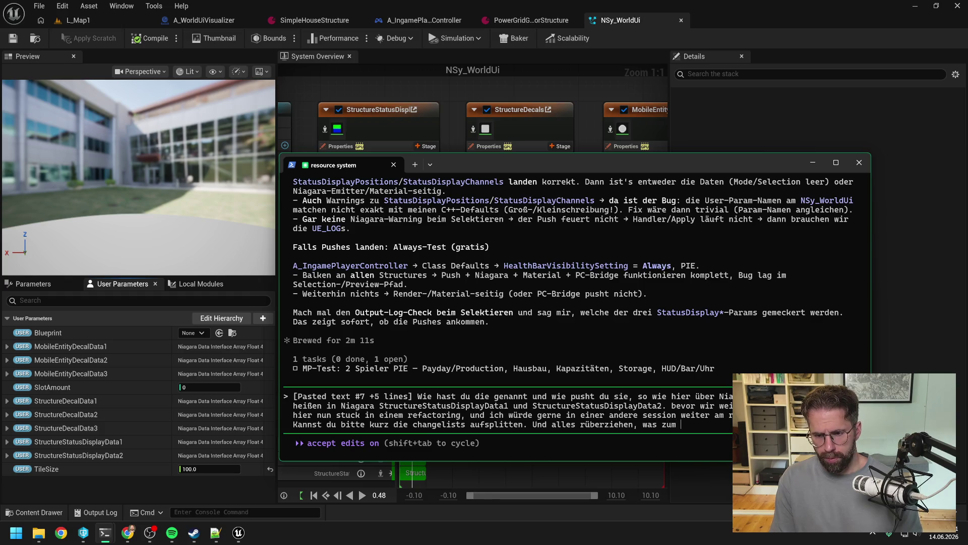
type("WorldUiVisu")
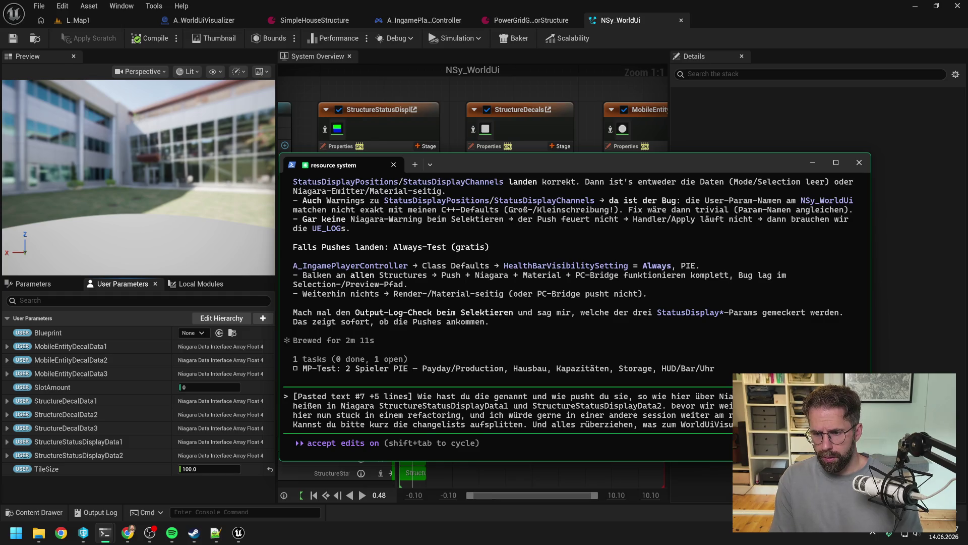
type("gehört?")
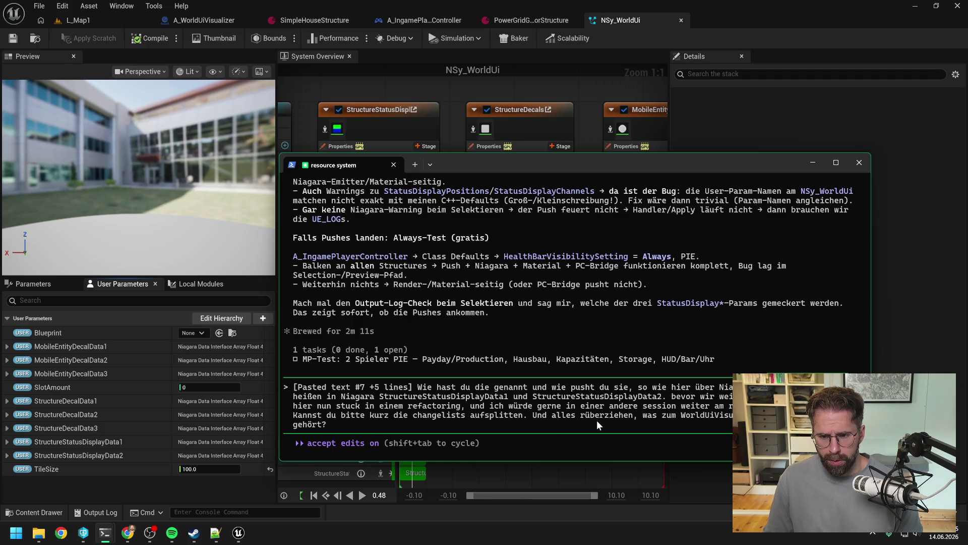
type("Die andere Session ")
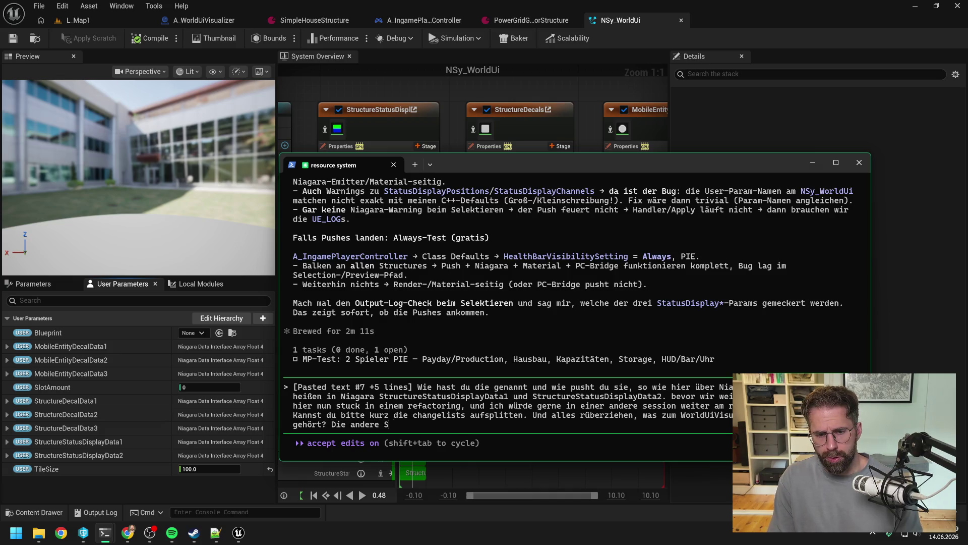
type("übernimmt dann das Res")
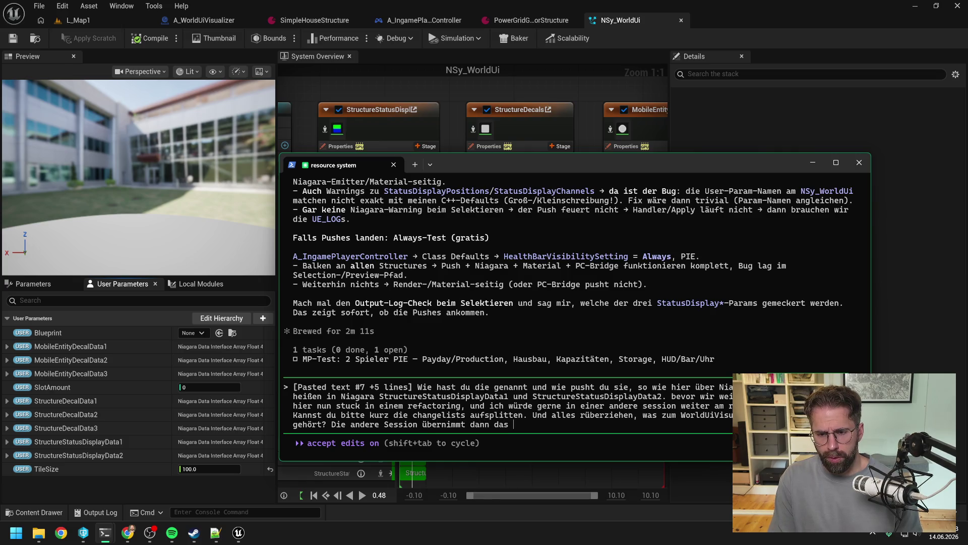
type("ource System.")
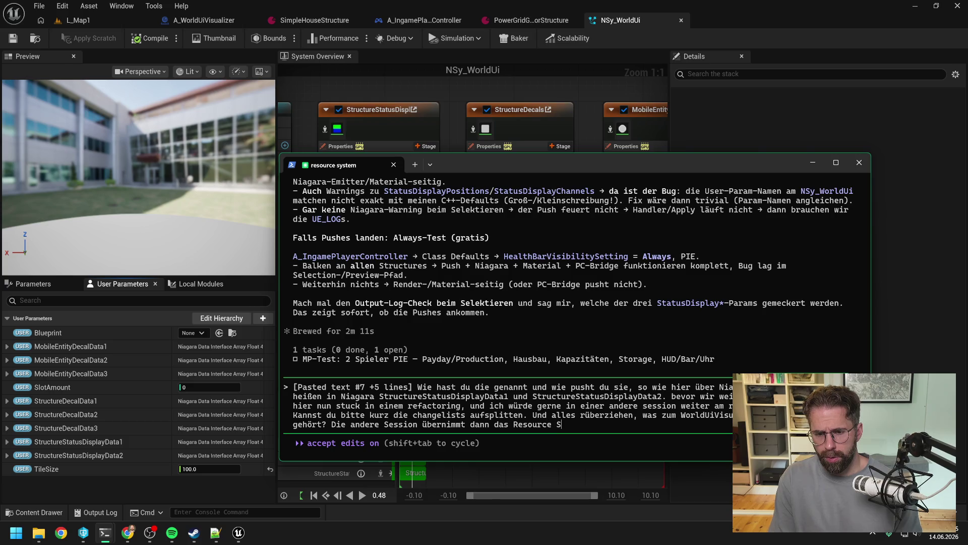
key("Return")
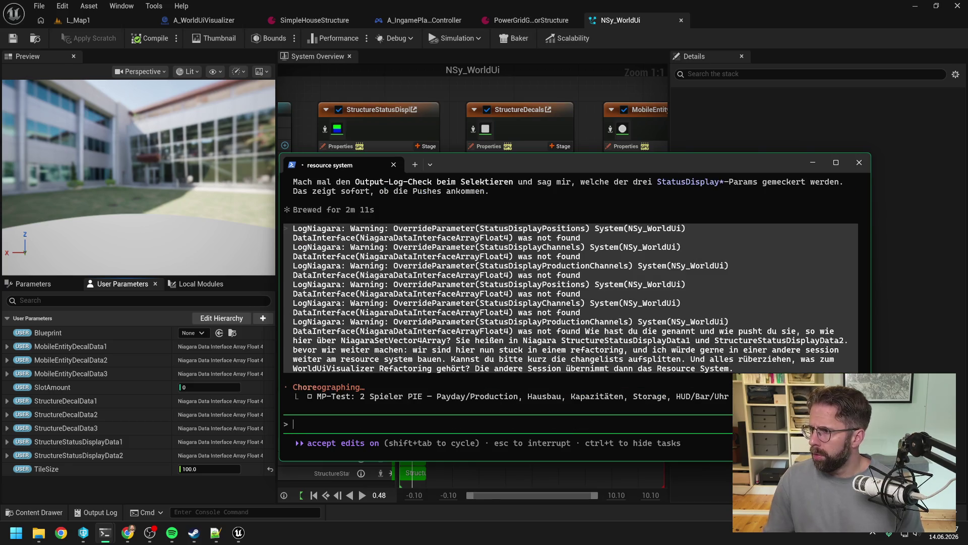
key("alt+Tab")
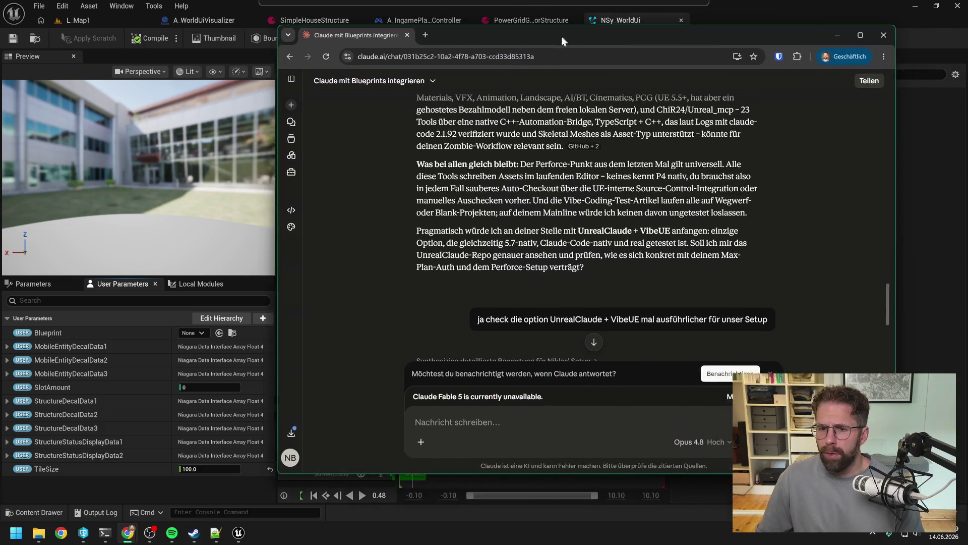
scroll(552, 195, "down", 2)
scroll(552, 194, "down", 2)
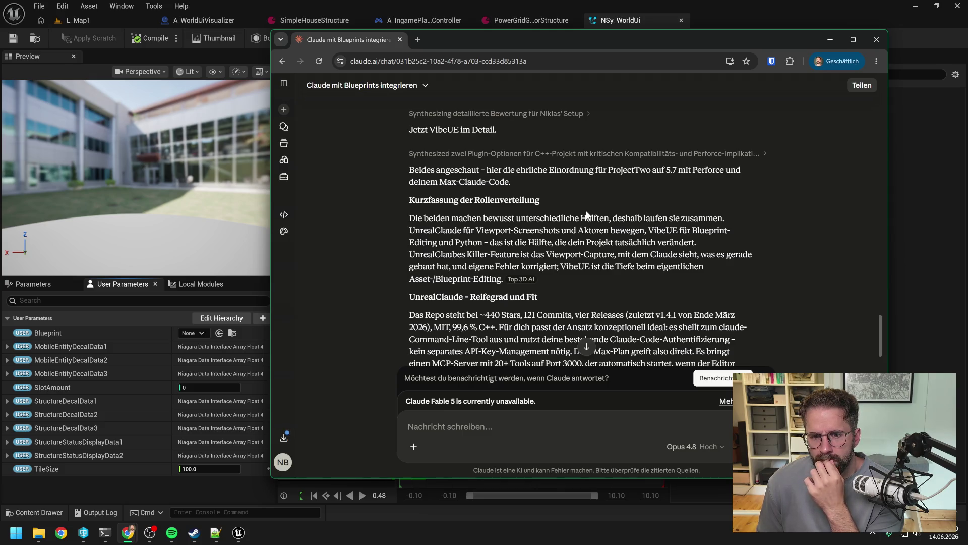
scroll(587, 215, "down", 1)
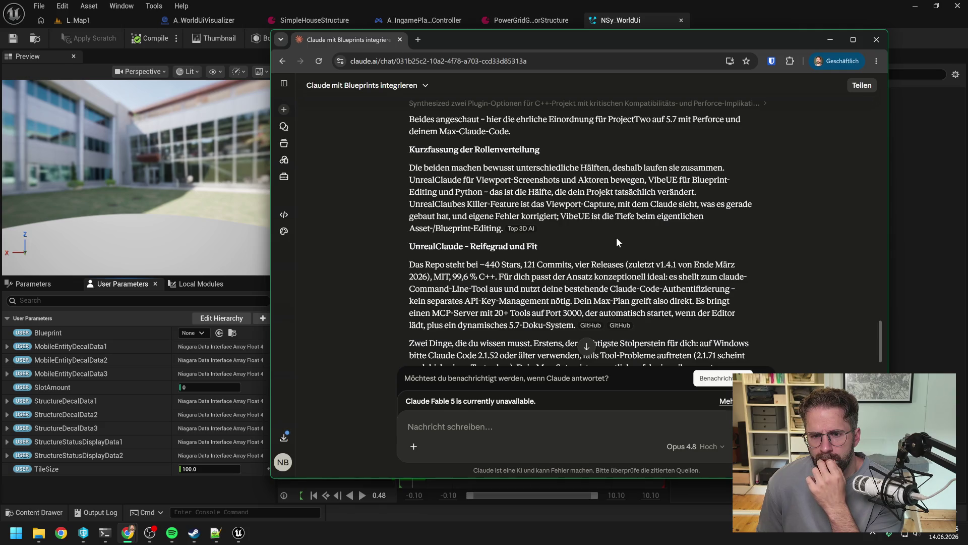
scroll(616, 237, "down", 1)
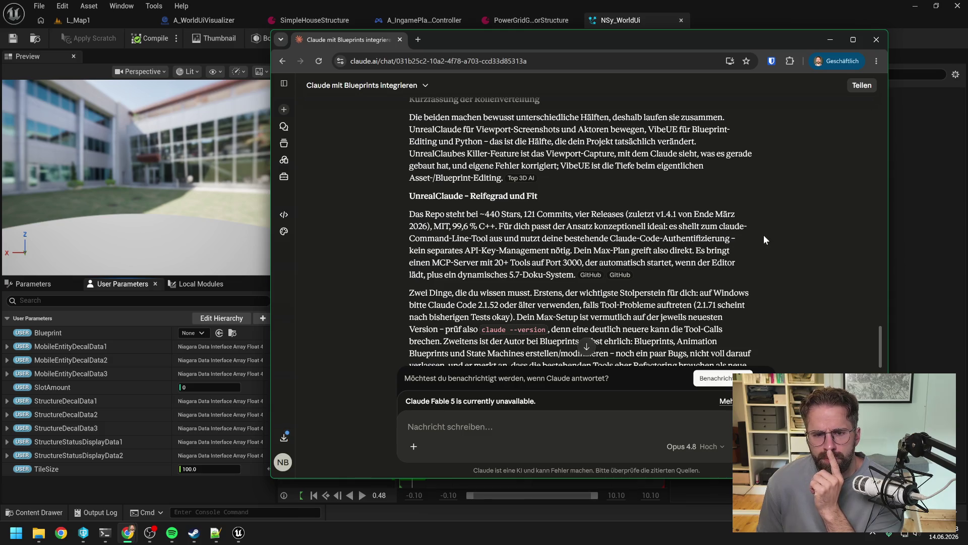
scroll(764, 234, "down", 1)
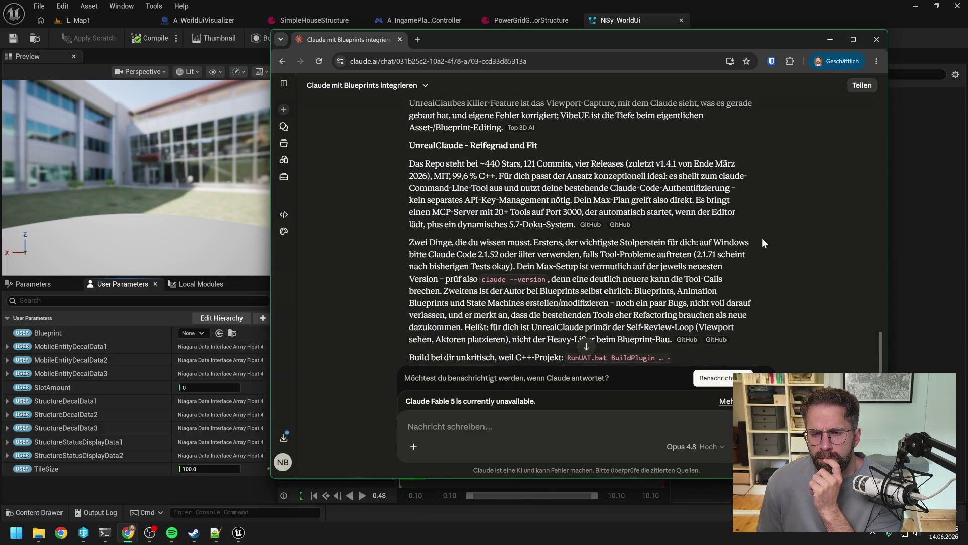
scroll(763, 244, "down", 1)
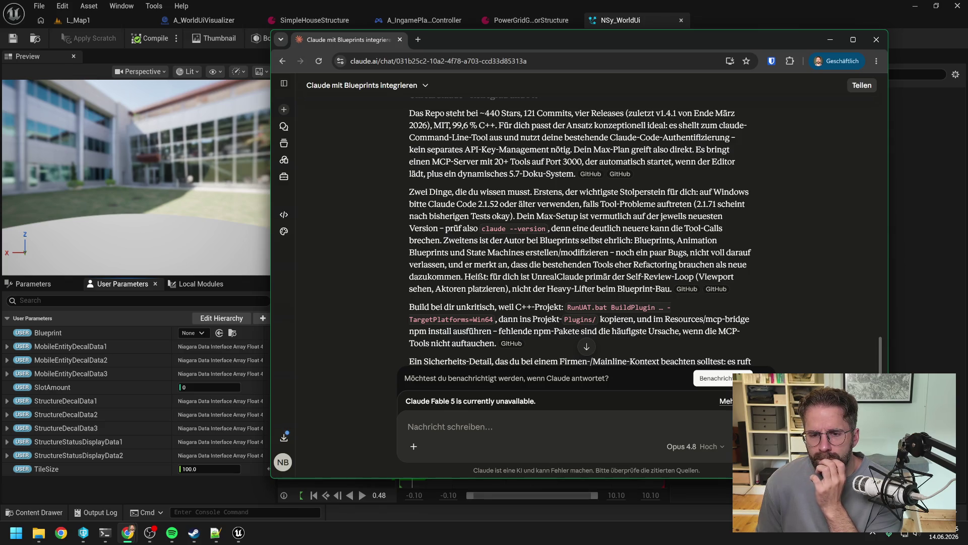
scroll(719, 225, "down", 1)
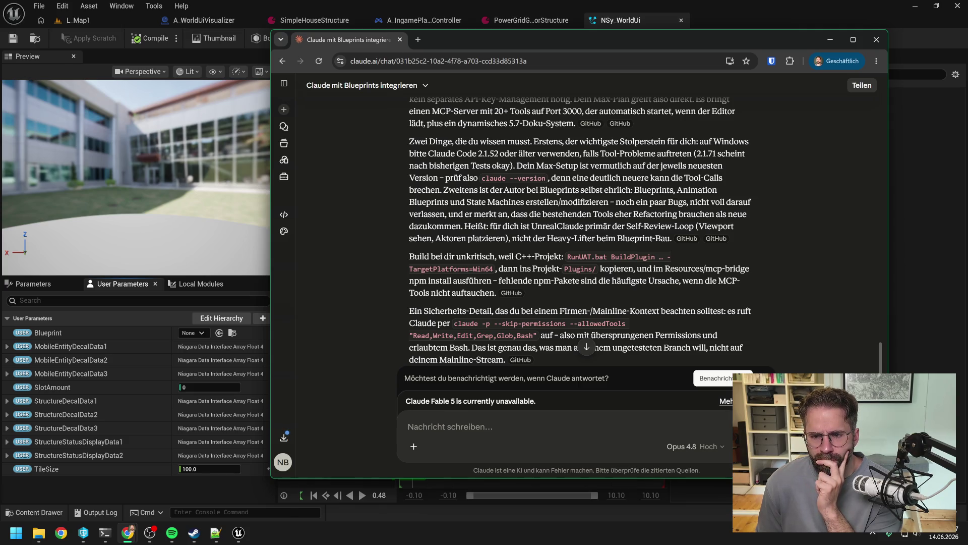
scroll(635, 191, "down", 2)
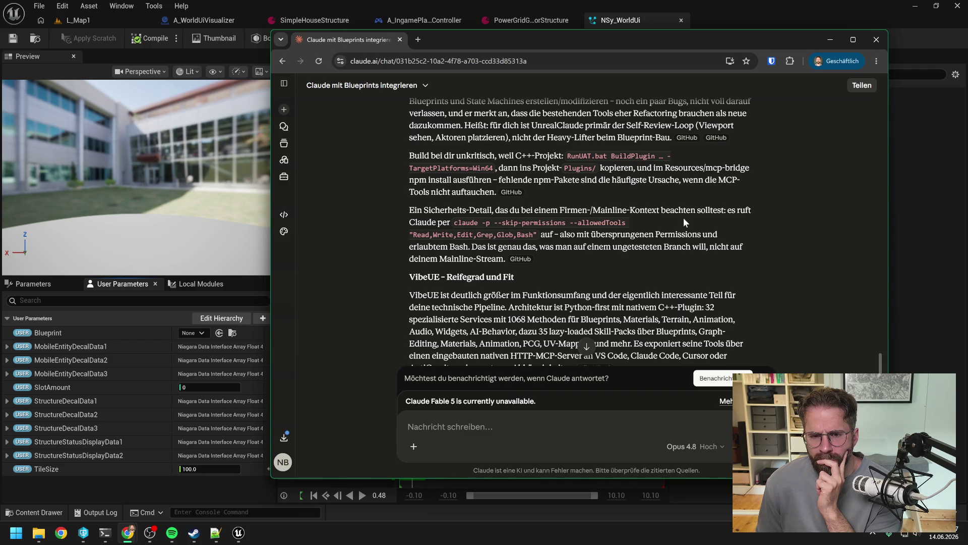
scroll(684, 222, "down", 2)
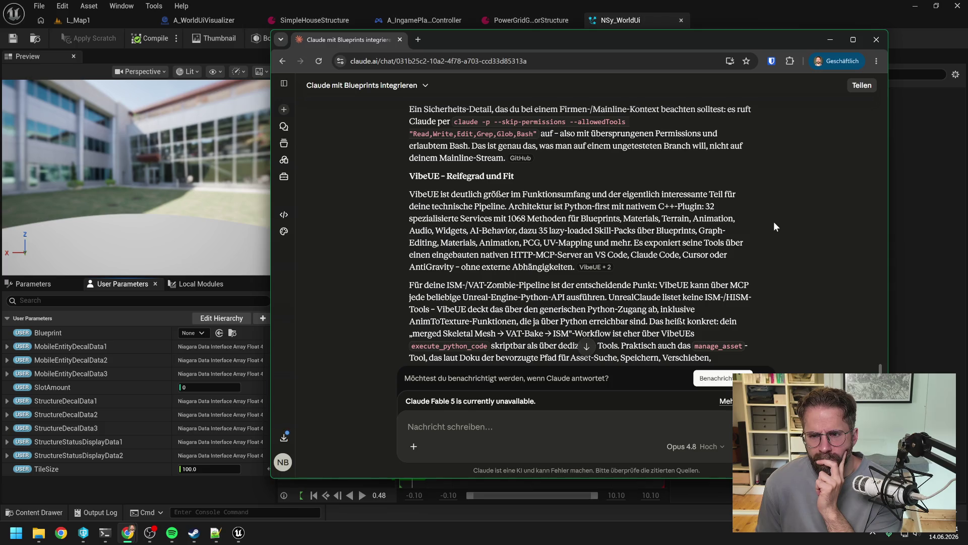
scroll(774, 222, "down", 1)
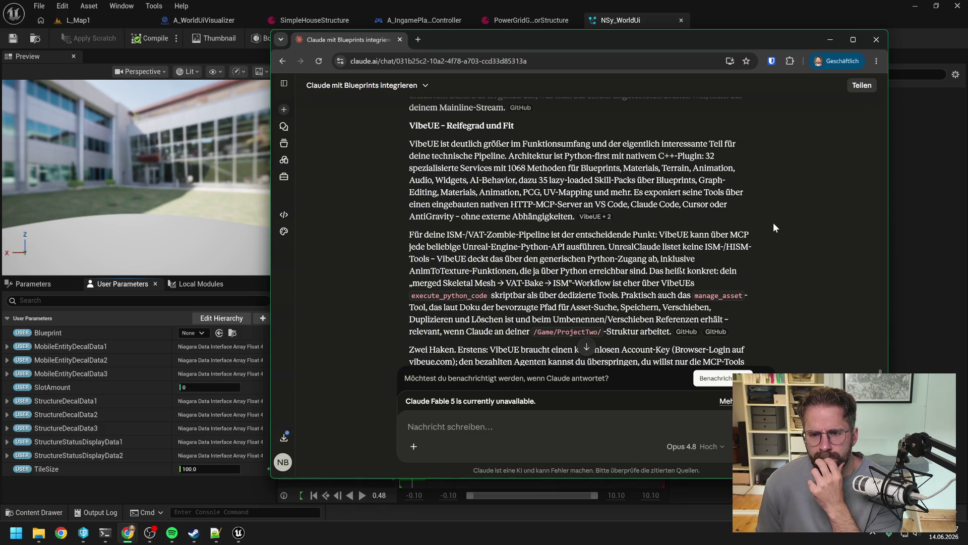
scroll(774, 224, "down", 1)
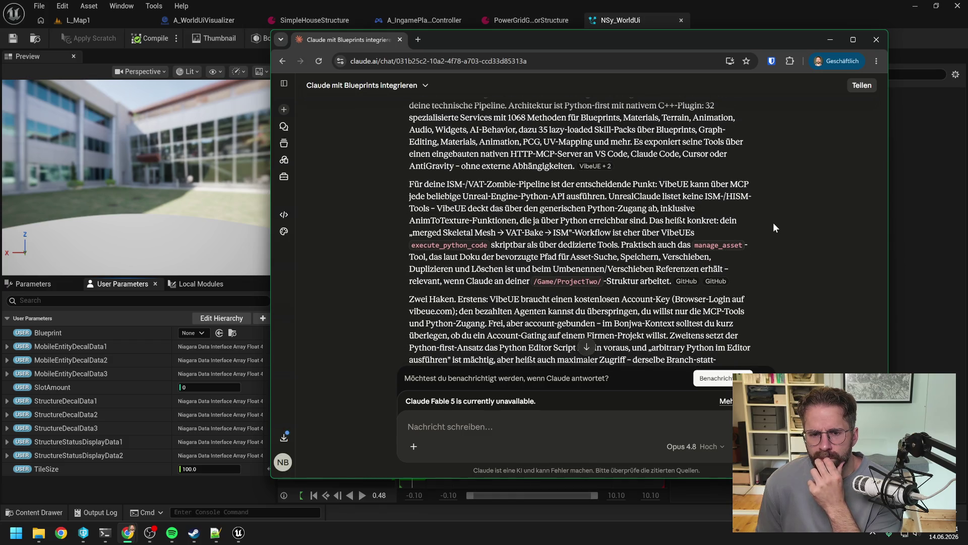
scroll(774, 223, "down", 2)
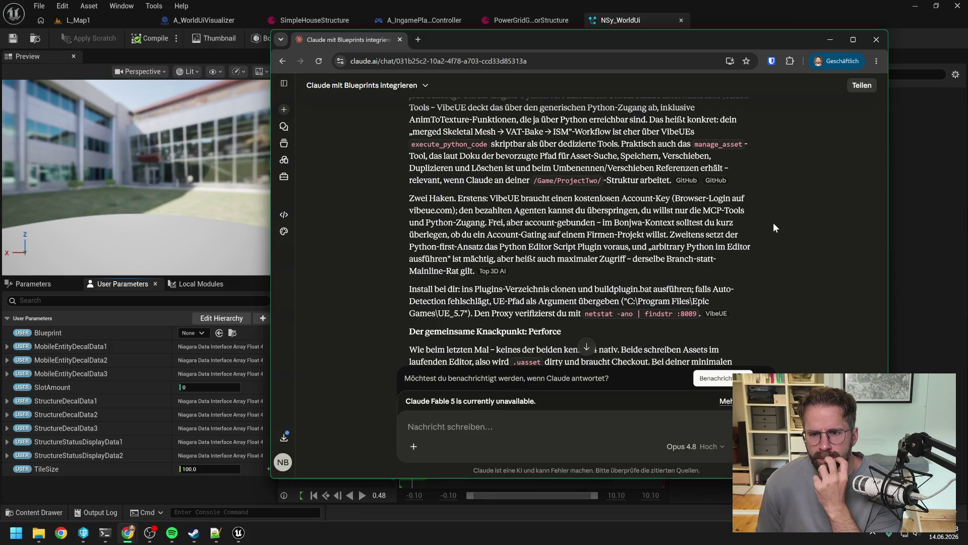
scroll(774, 223, "down", 2)
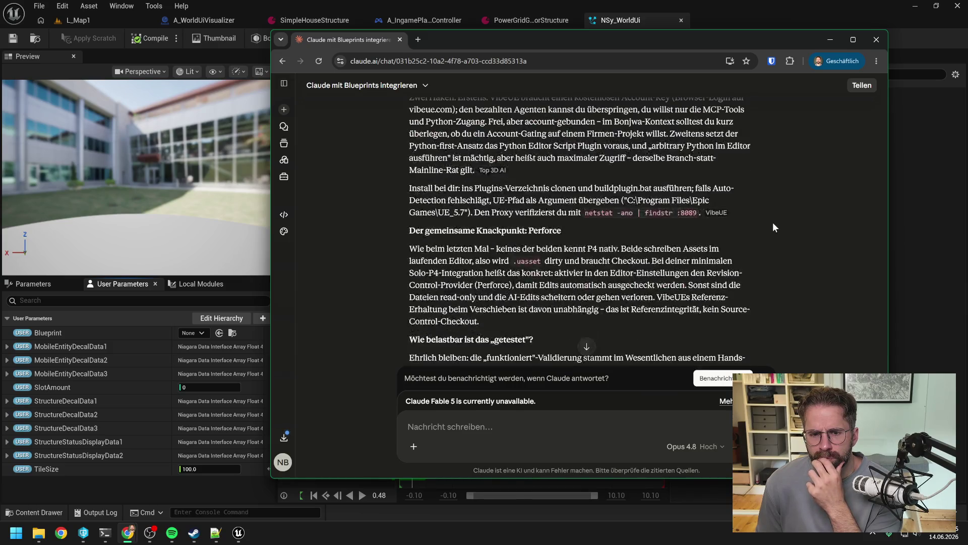
scroll(773, 223, "down", 1)
scroll(773, 227, "down", 2)
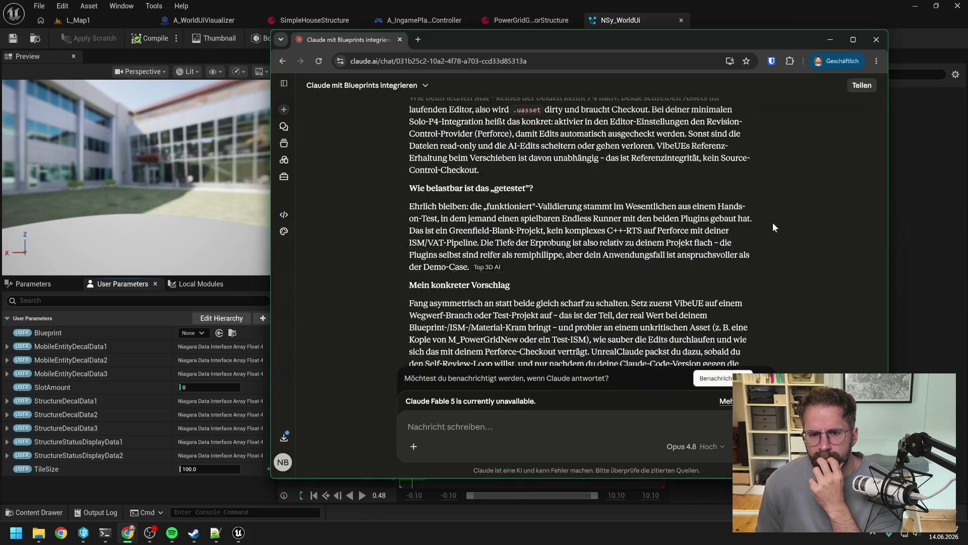
scroll(773, 223, "down", 3)
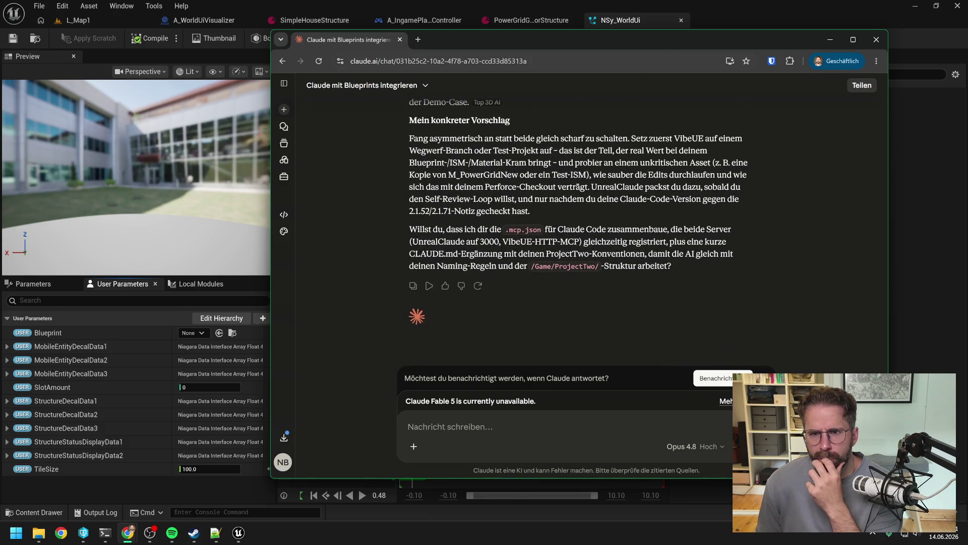
key("alt+Tab")
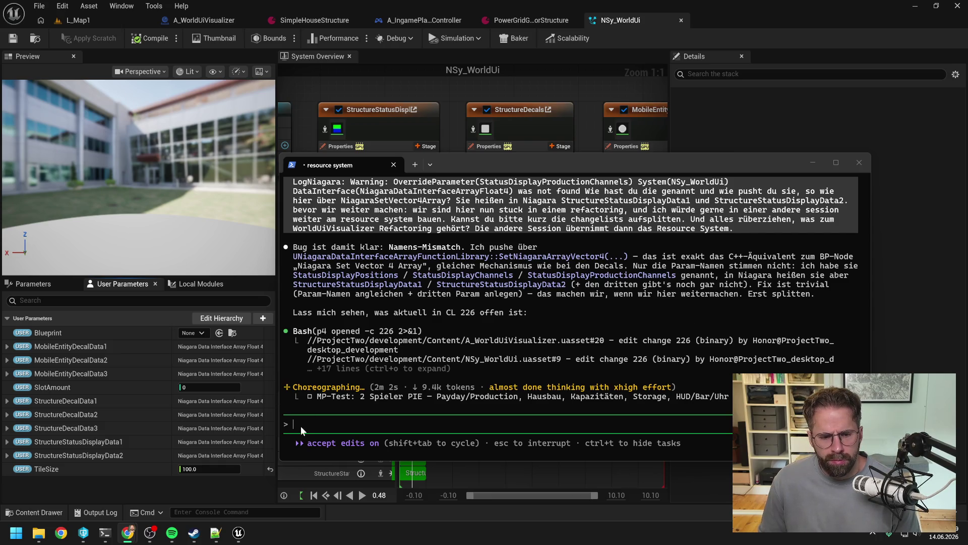
Rename the fresh Claude Code session to 'resource system' with /rename
mouse_move(105, 535)
left_click(162, 477)
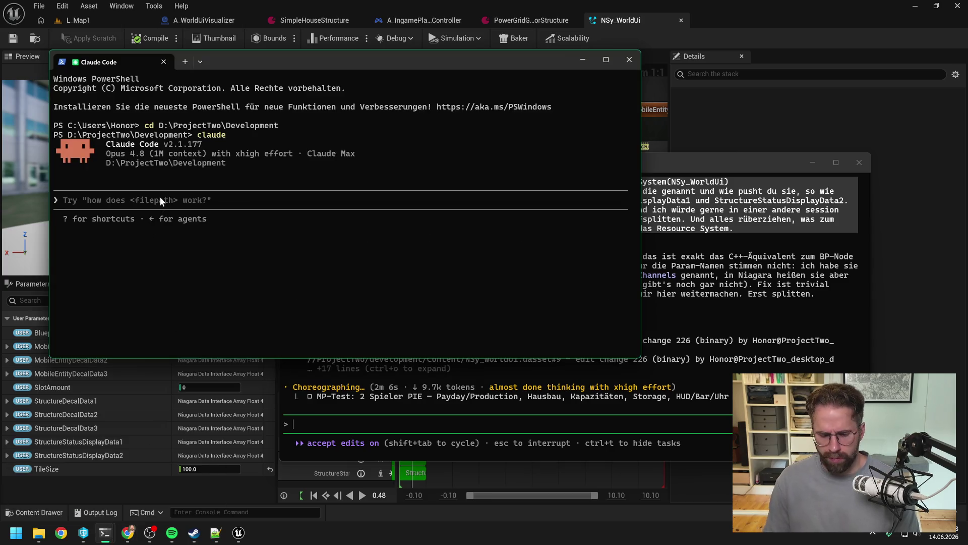
type("/rename resource s")
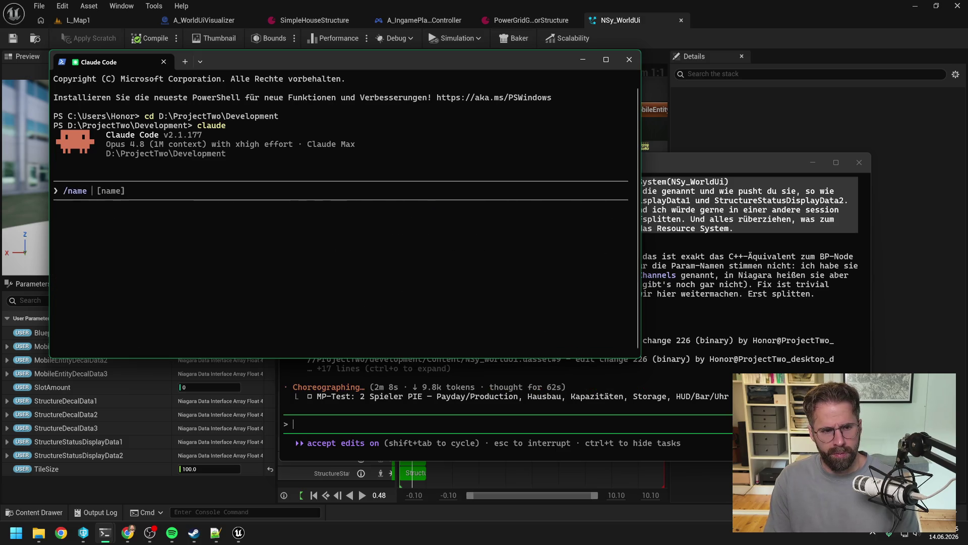
type("ystem")
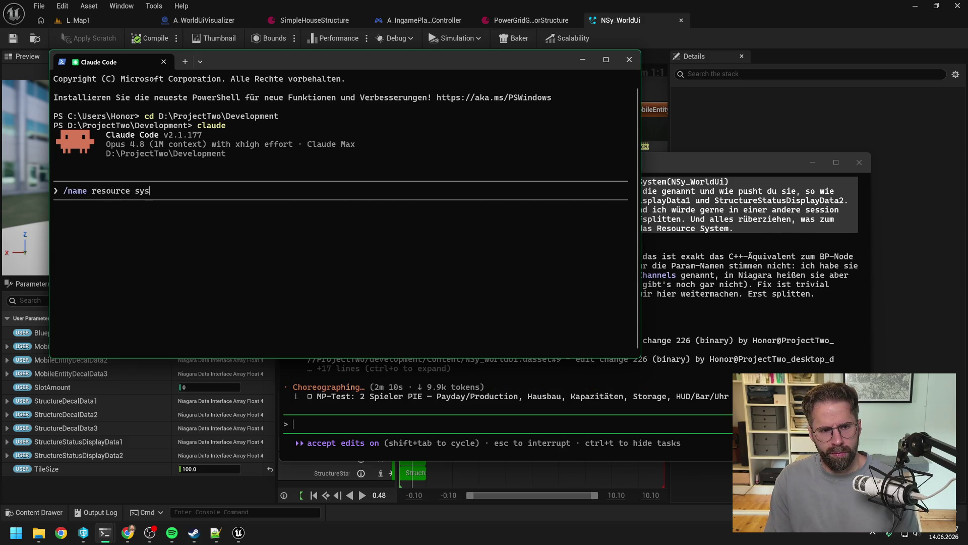
key("Return")
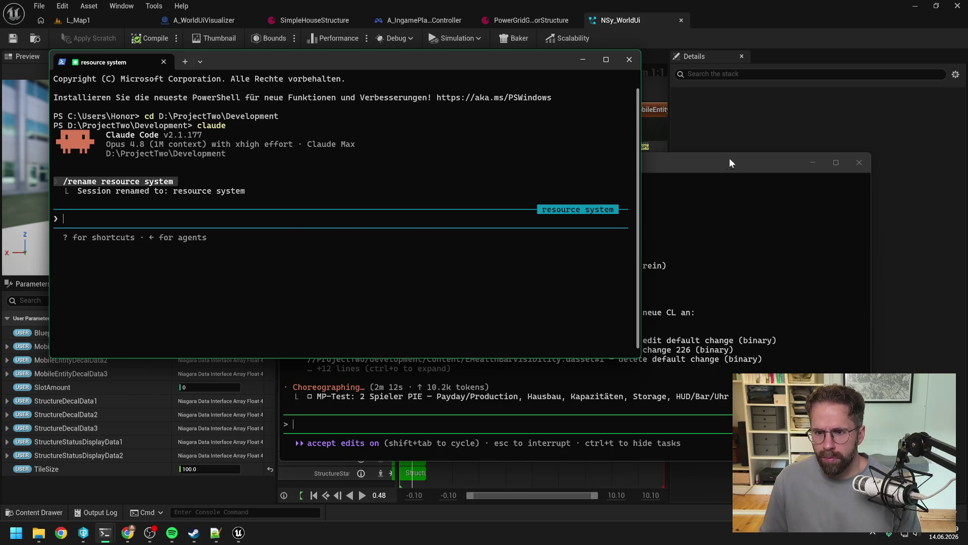
left_click(727, 161)
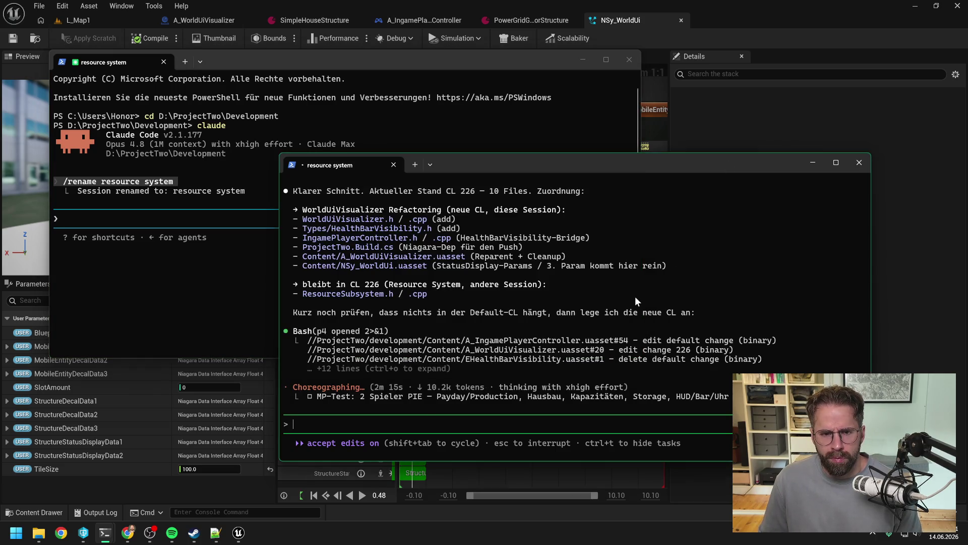
Scroll Claude's changelist summary to reach the p4 change -o 226 permission prompt
scroll(635, 295, "up", 5)
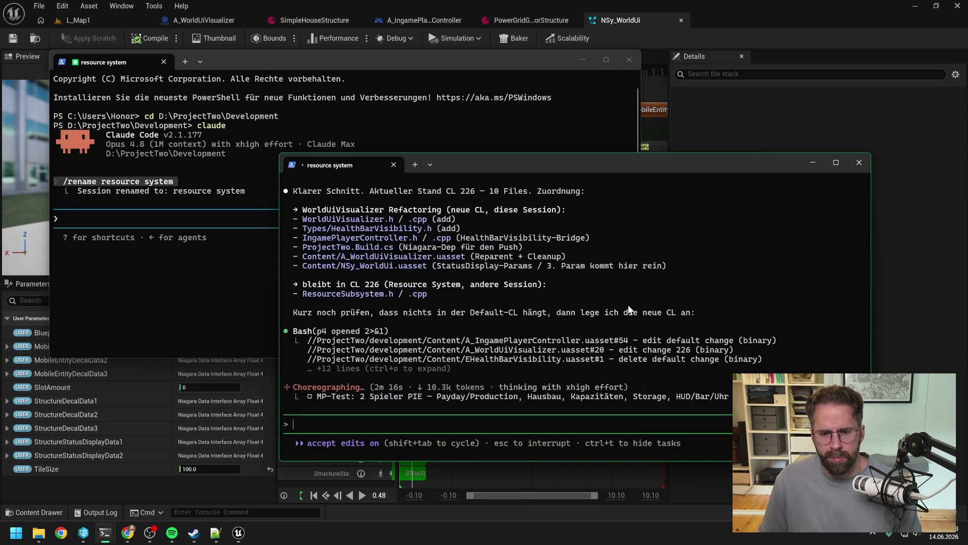
scroll(628, 305, "up", 6)
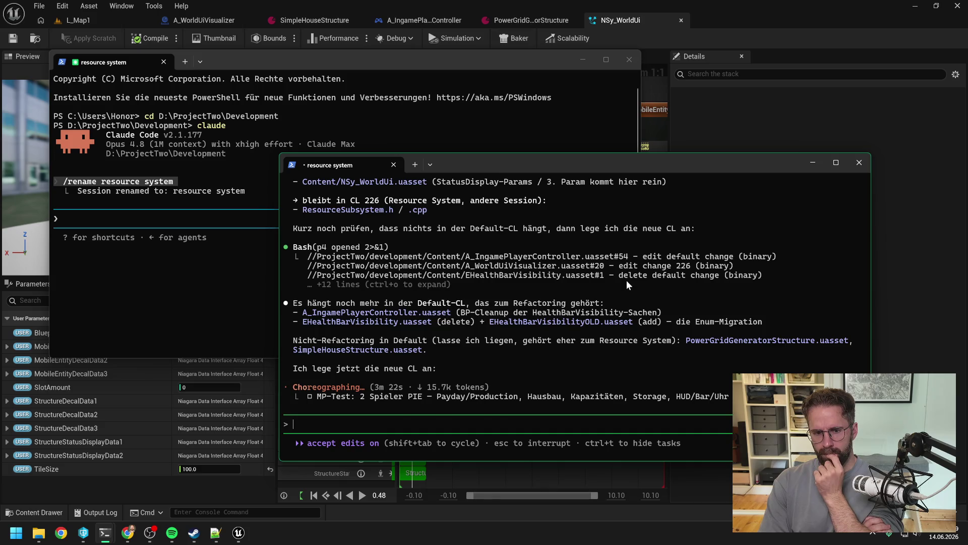
scroll(573, 338, "up", 10)
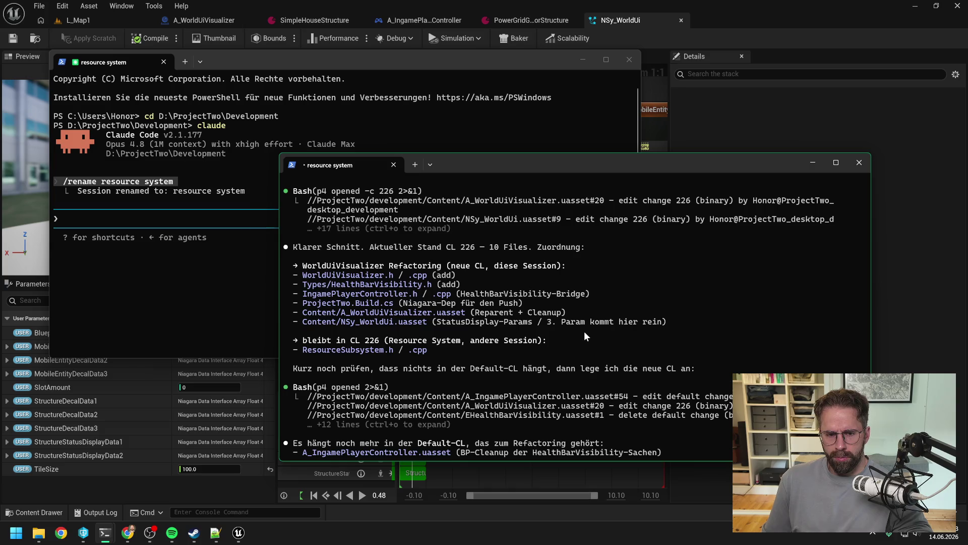
scroll(585, 333, "down", 3)
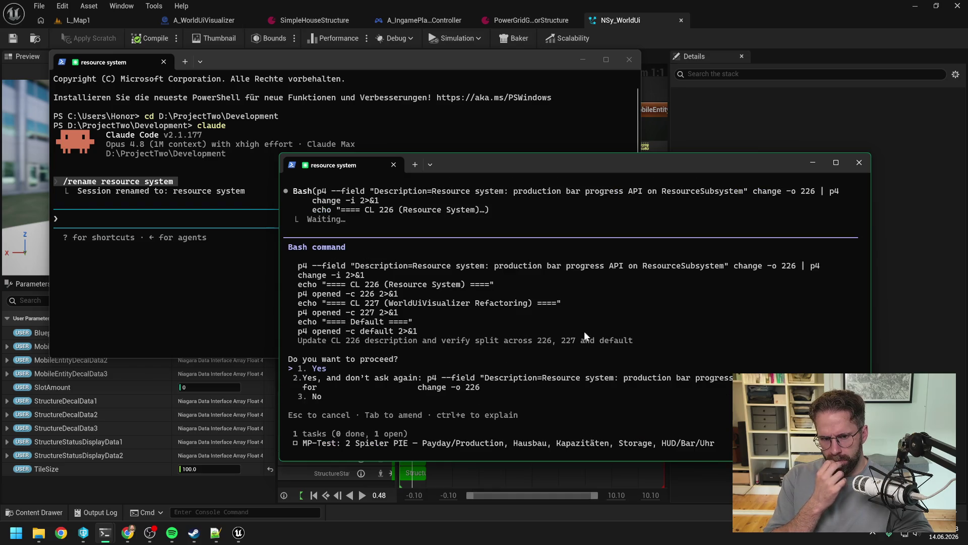
Approve the CL 226 description update with 'Yes, and don't ask again'
key("Down")
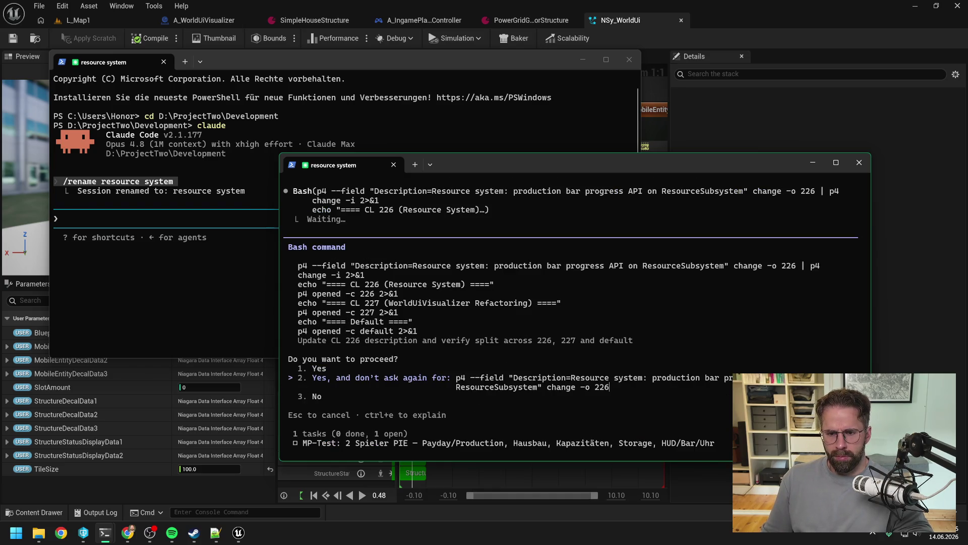
key("Return")
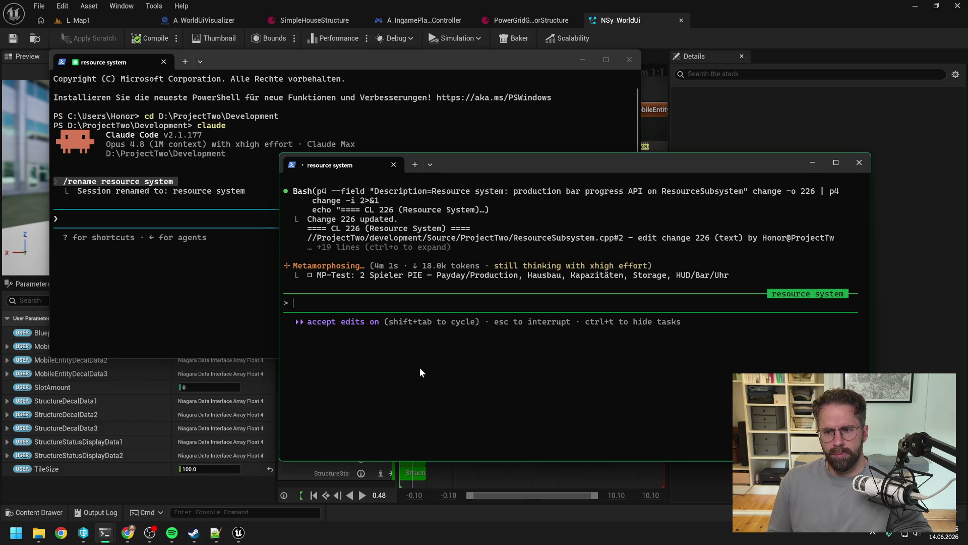
Color the first resource system session green with /color green
left_click(129, 218)
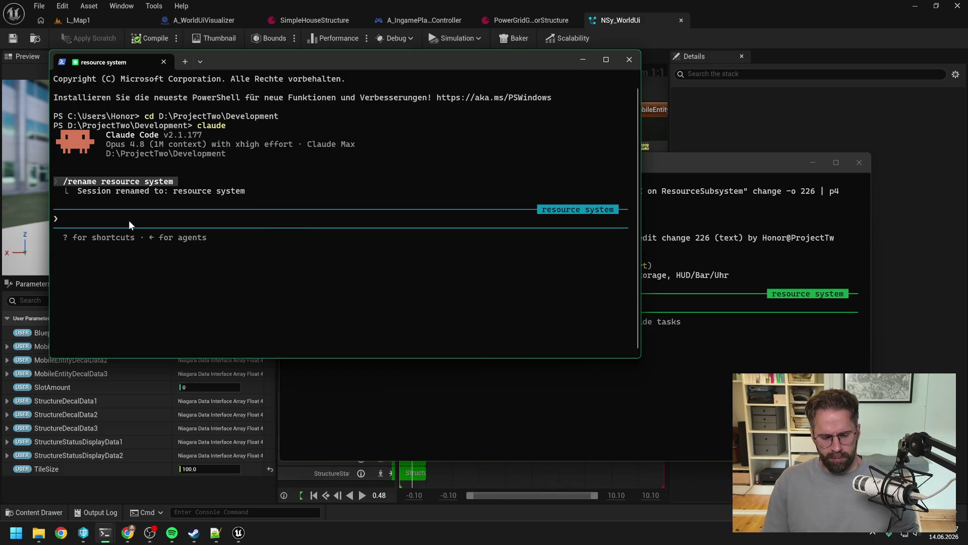
type("/color green")
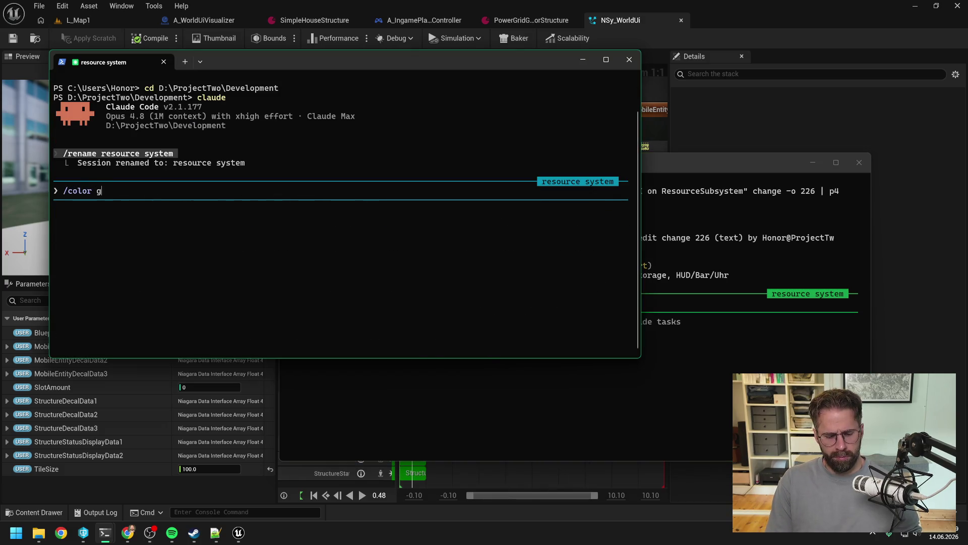
key("Return")
Return to the second session and review its changelist split summary
left_click(728, 159)
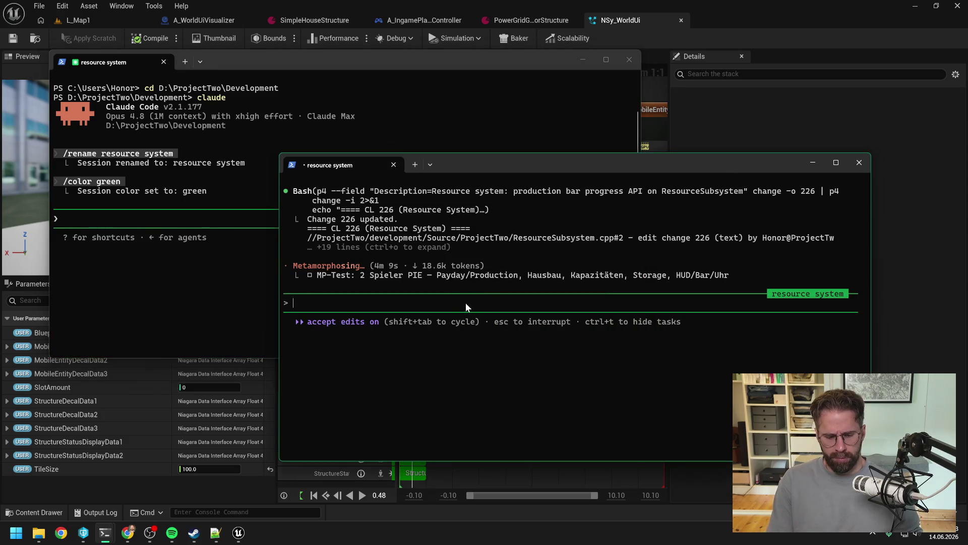
scroll(470, 293, "up", 5)
scroll(468, 293, "up", 5)
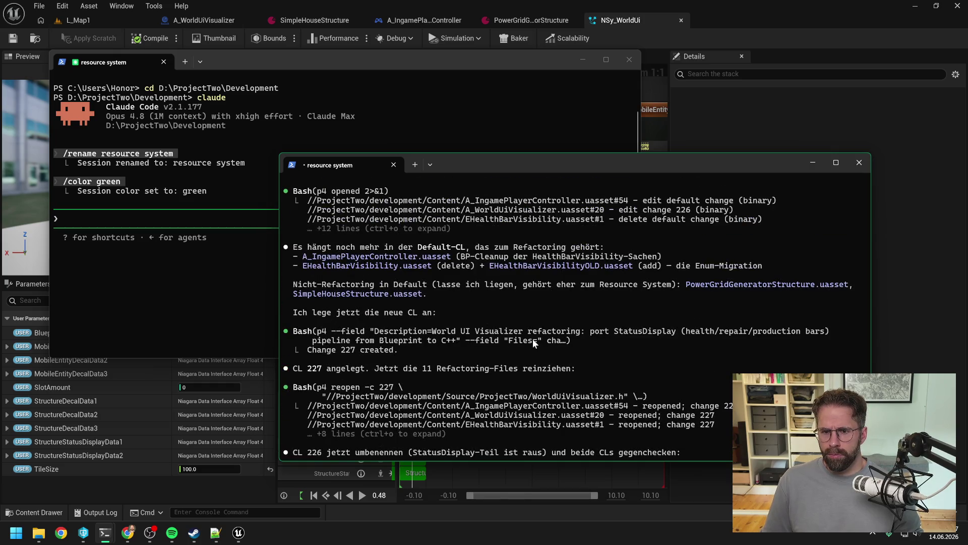
scroll(576, 326, "up", 3)
scroll(576, 326, "down", 3)
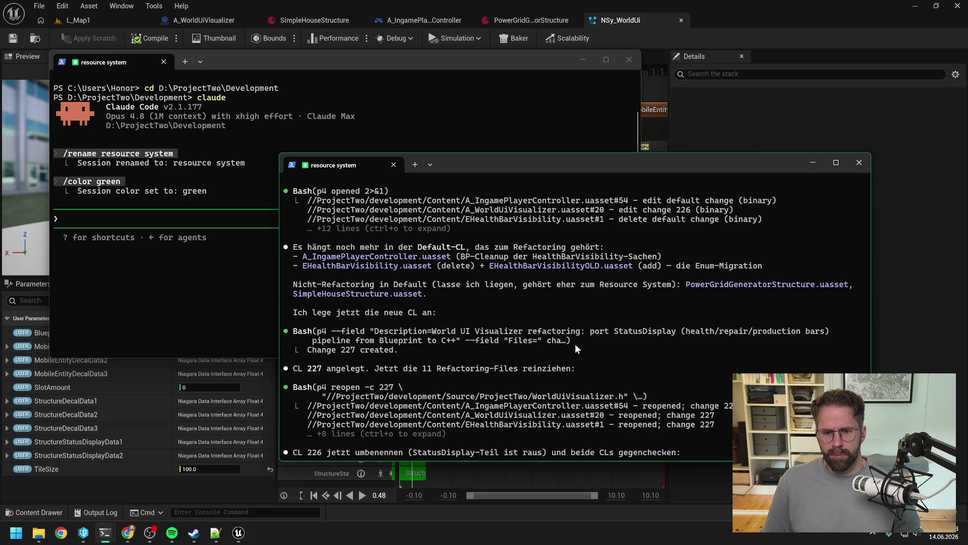
scroll(575, 344, "down", 5)
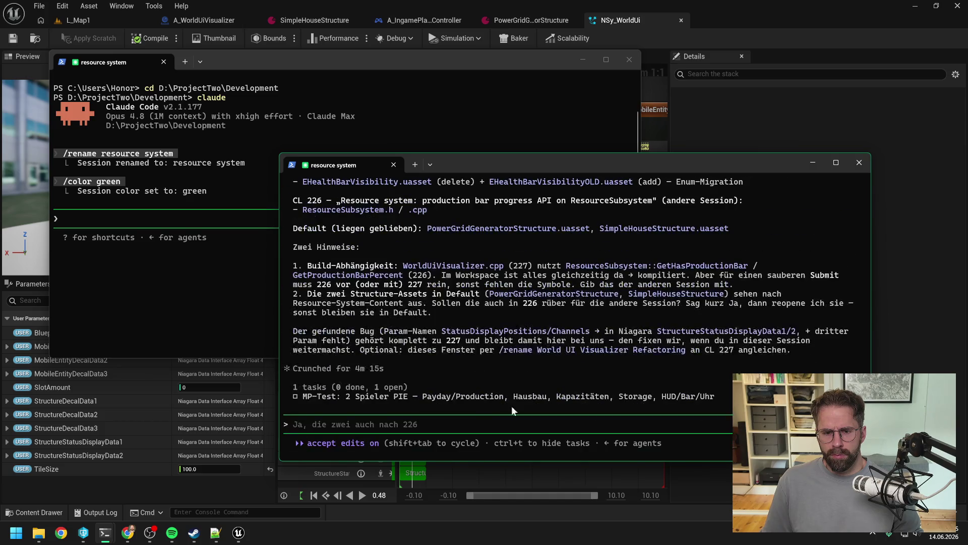
Name the session 'World Ui Visualizer Refactoring', color it purple, and start a task-list cleanup request
type("/n")
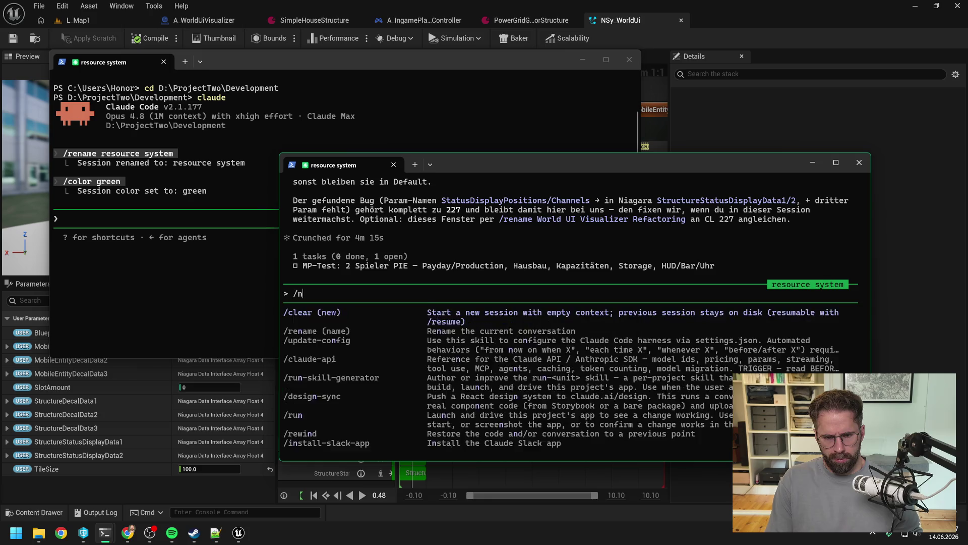
type("ame World Ui ")
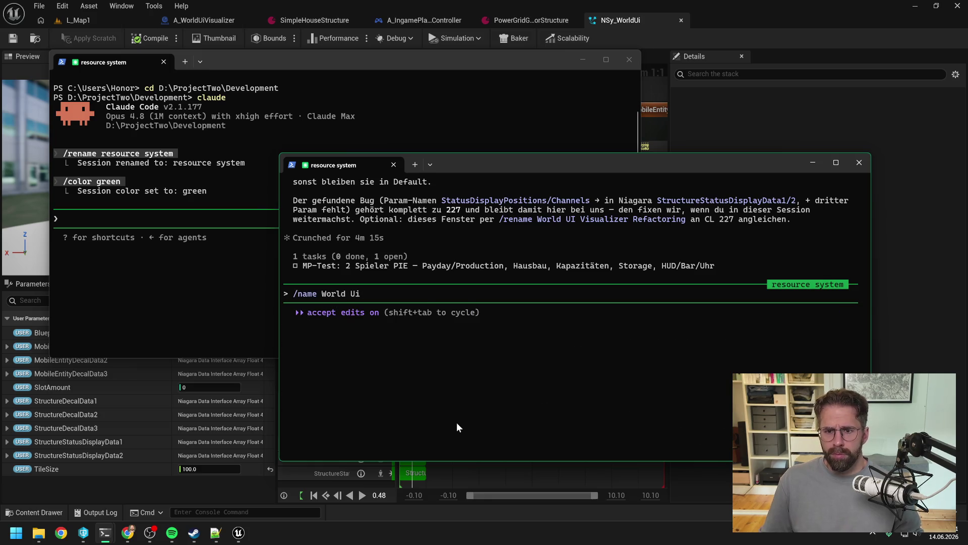
type("Visualiz")
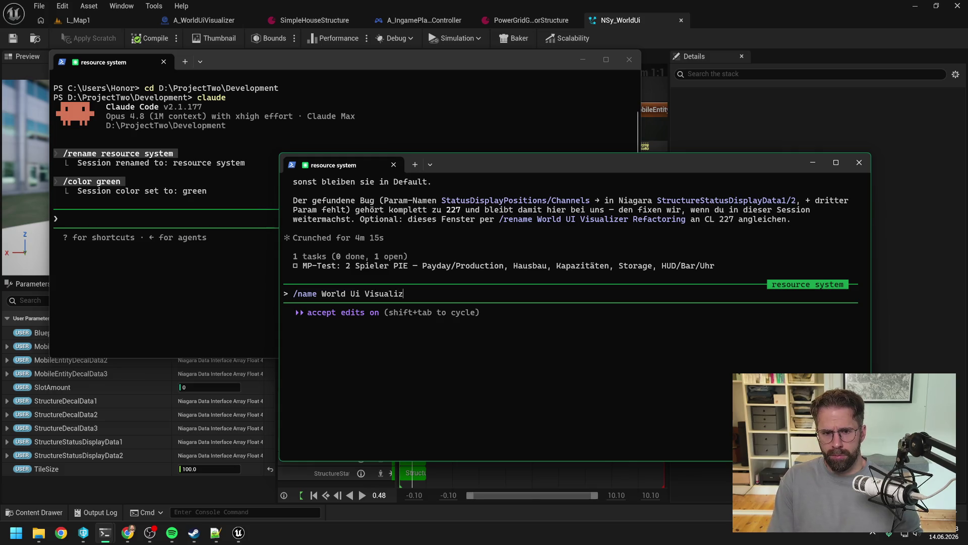
type("er Refactoring")
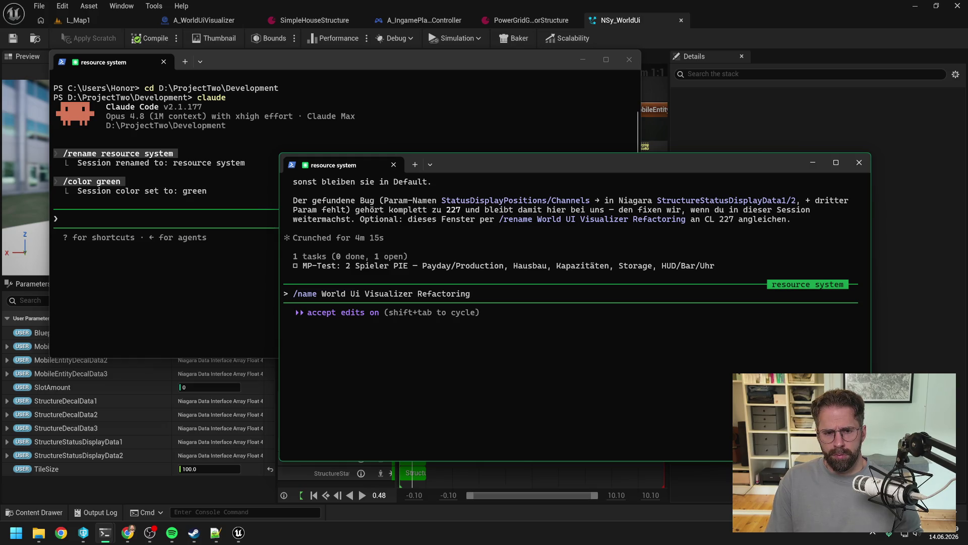
key("Return")
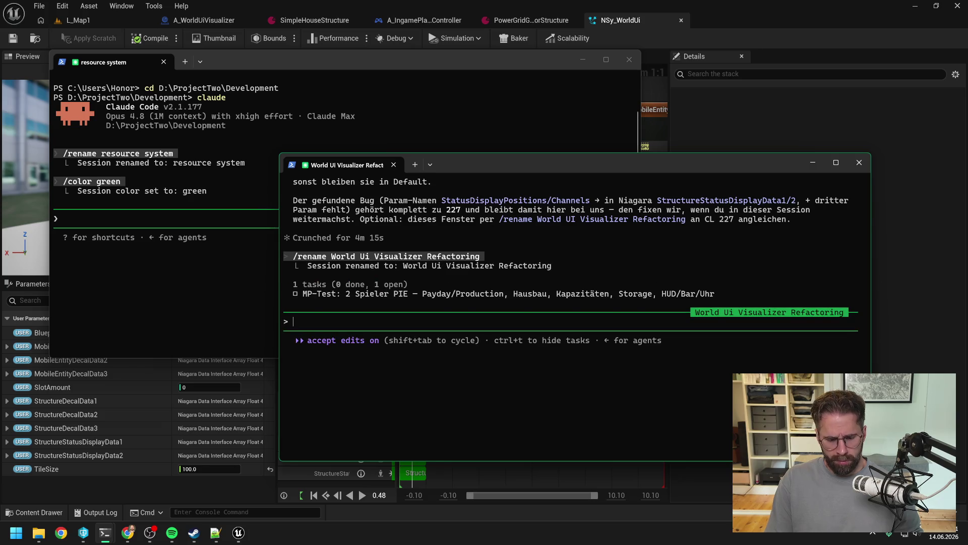
type("/color ")
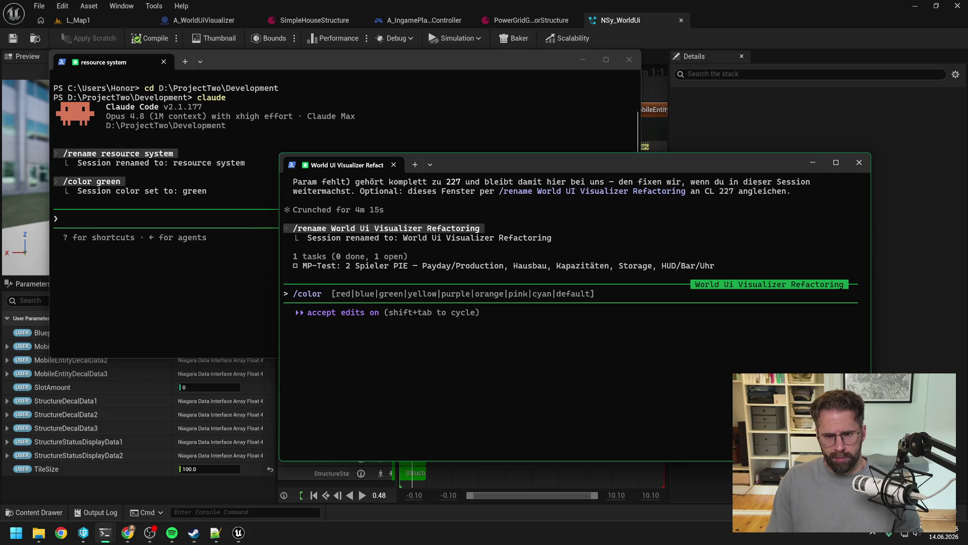
type("prup")
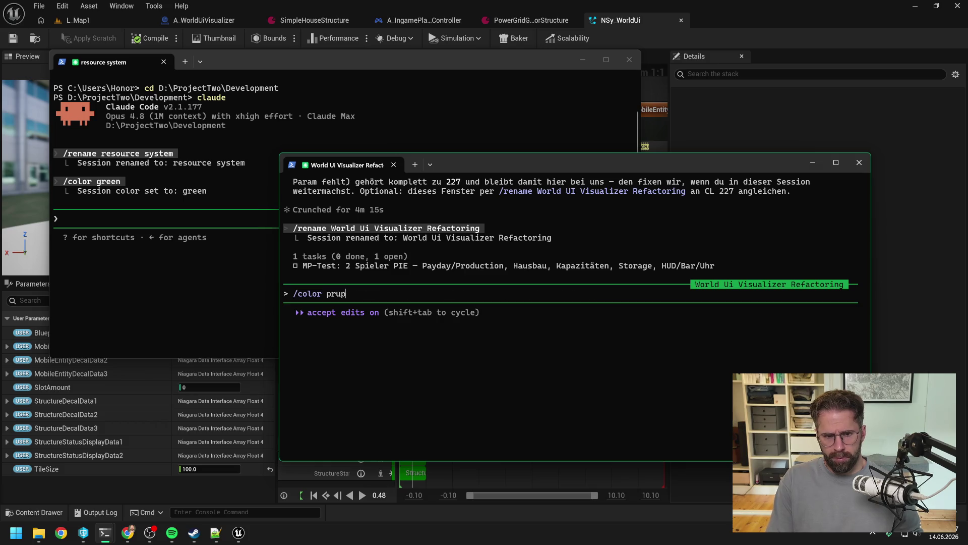
type("urple")
key("Return")
scroll(539, 324, "up", 4)
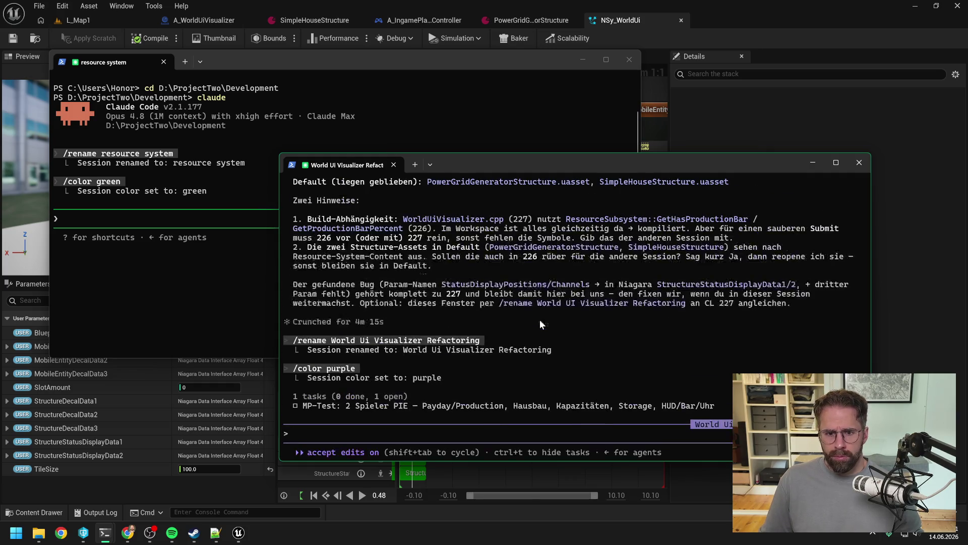
scroll(508, 349, "down", 4)
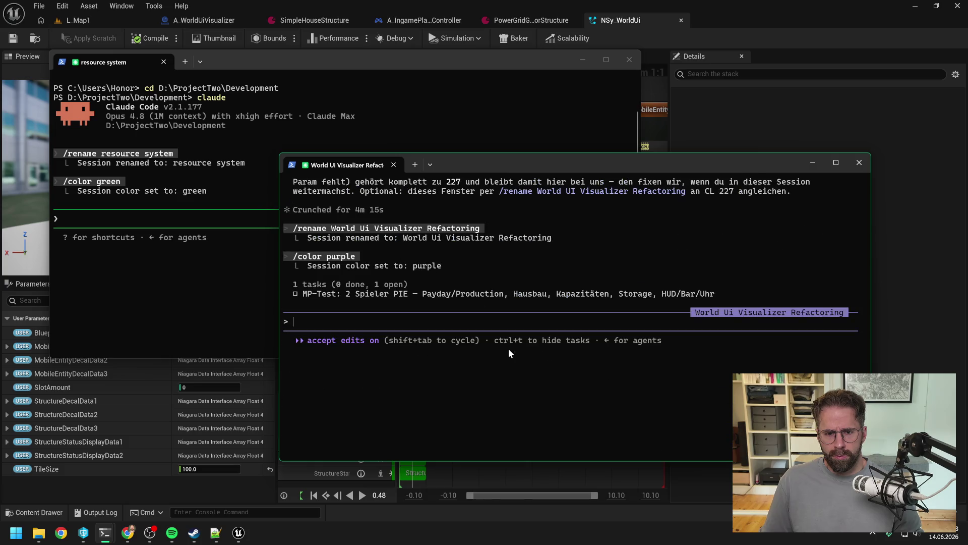
type("Dann bitt e")
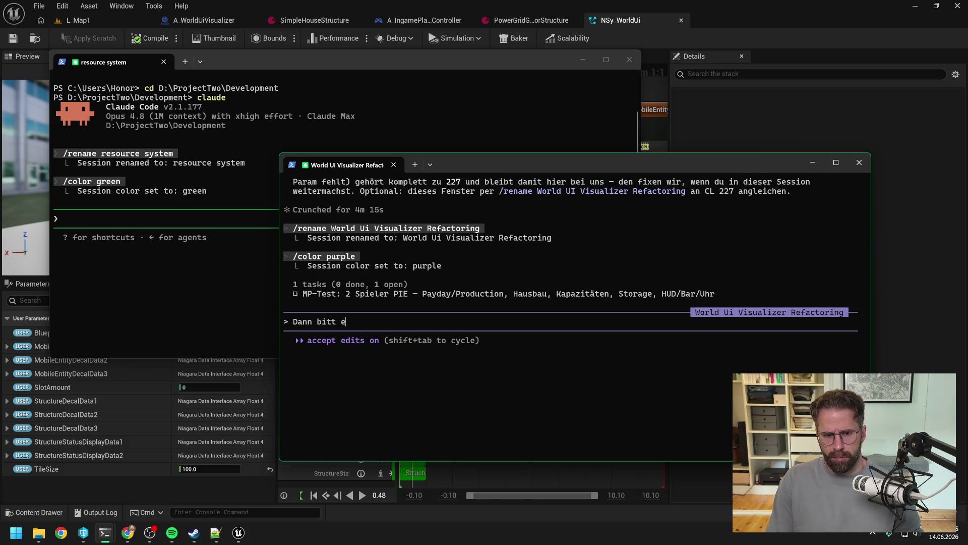
type("inmal task li")
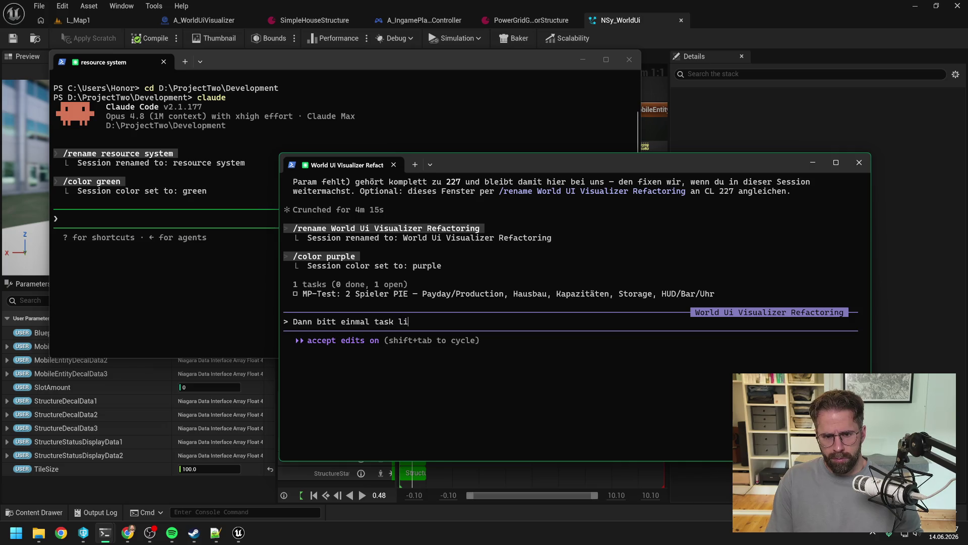
type("st von resourc")
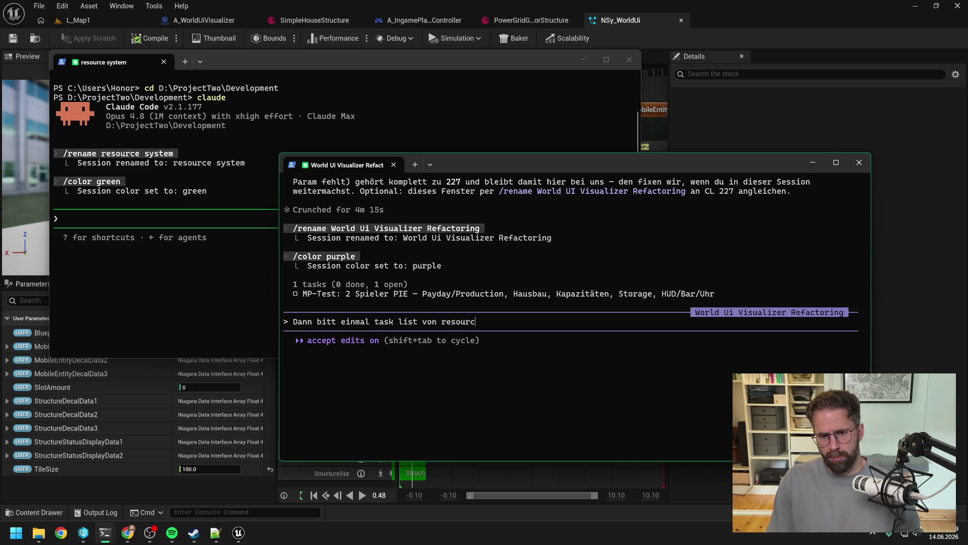
type("e system hier entf")
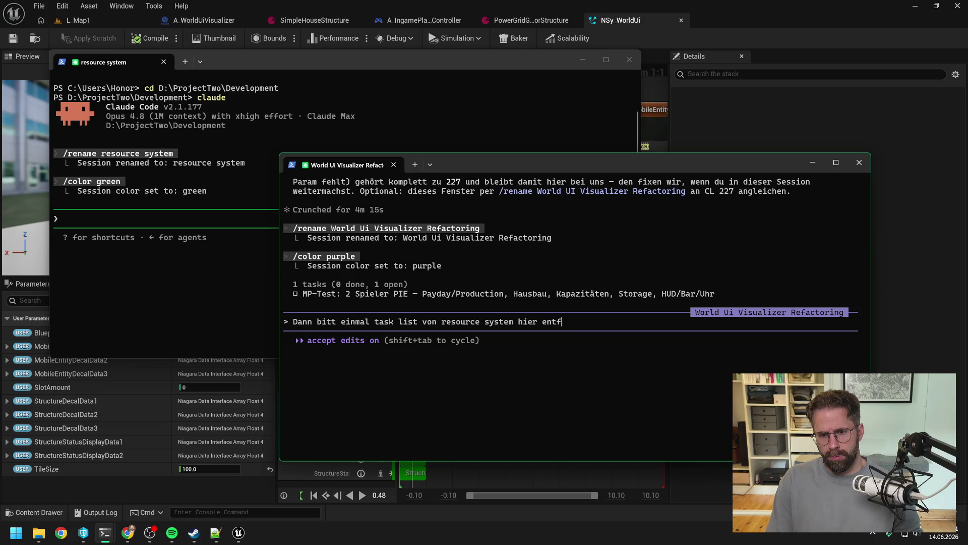
type("ernen und eine")
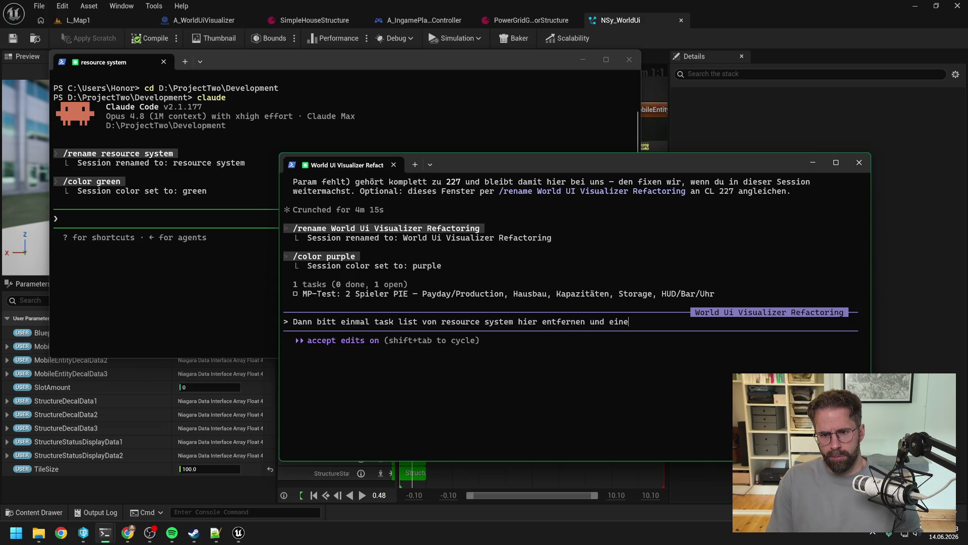
key("BackSpace")
type("mal document session")
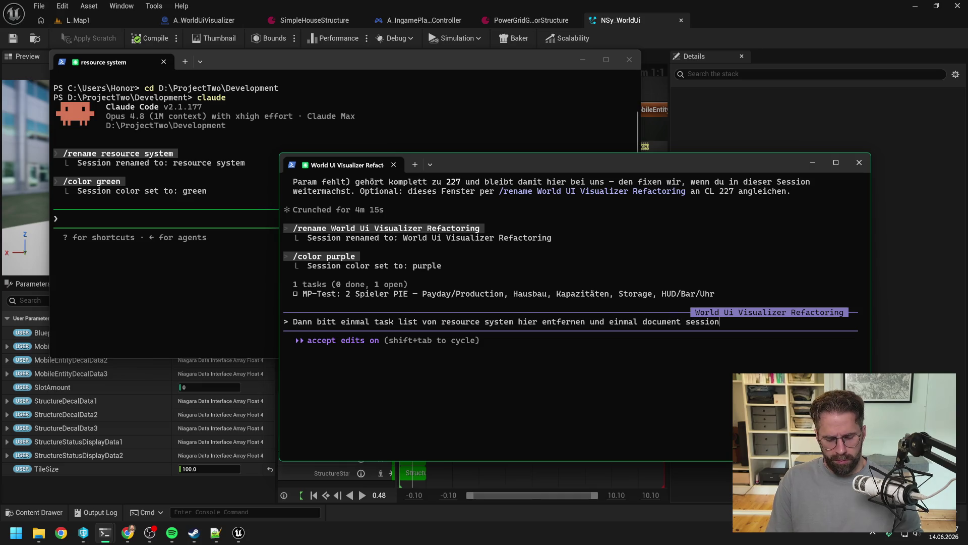
type(" und")
type(" hier kompl")
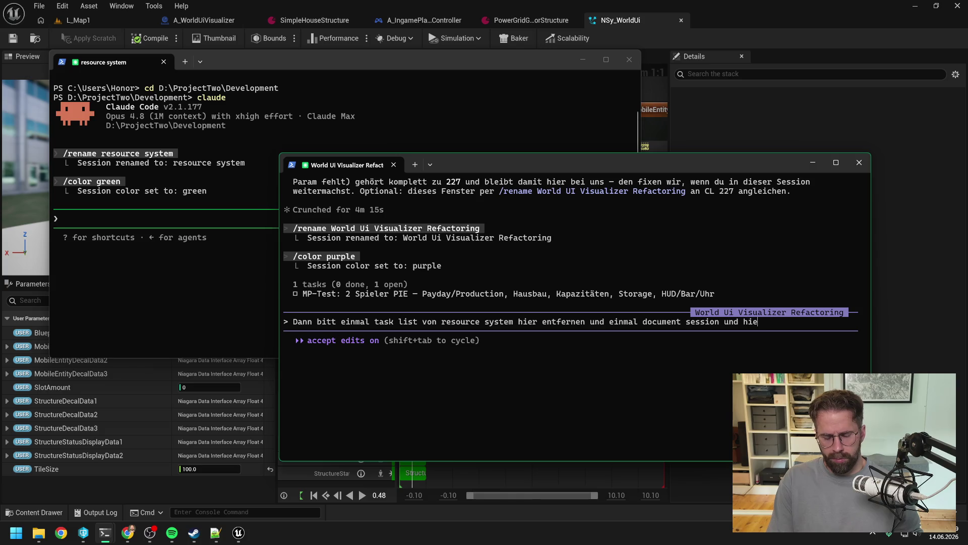
Finish the request asking the session to detach from resource system, and send it
type("ett von resource ")
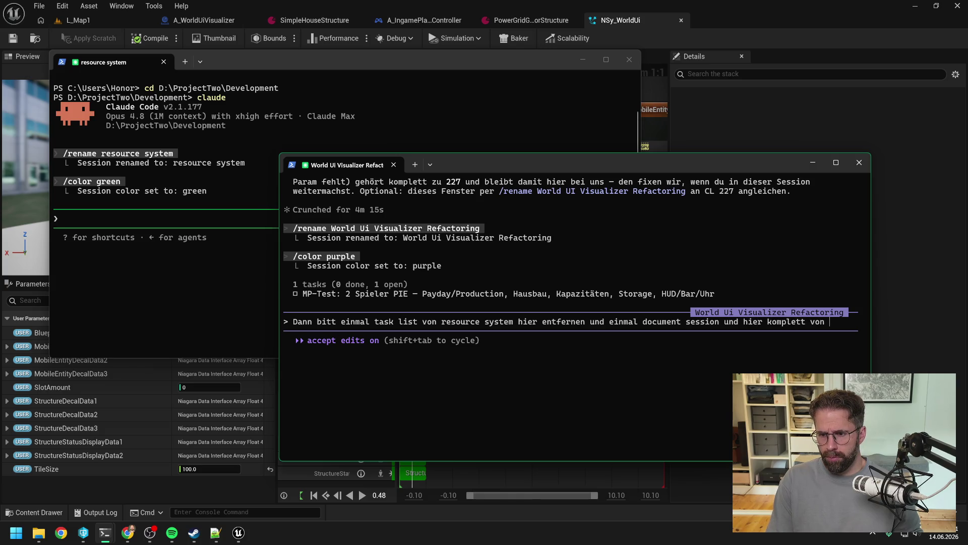
type("system lösen")
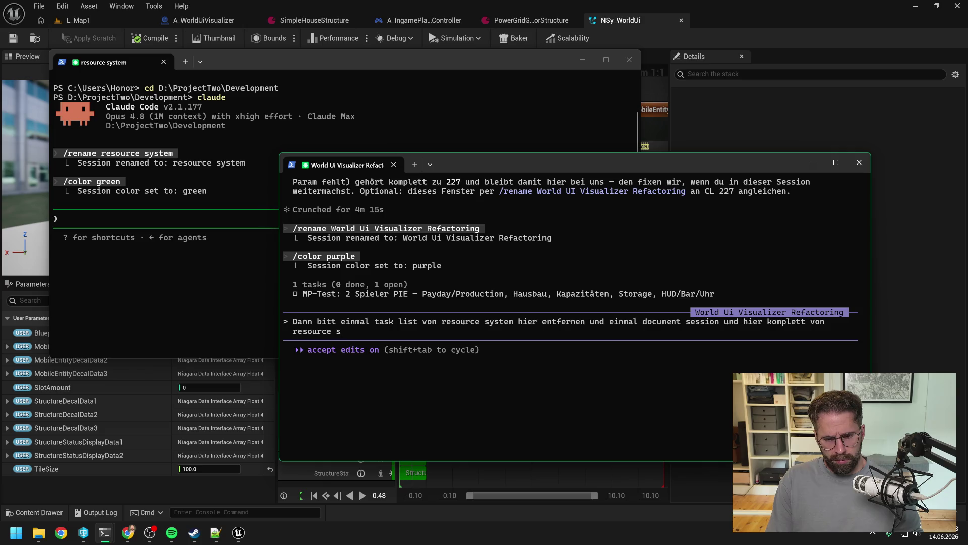
key("Return")
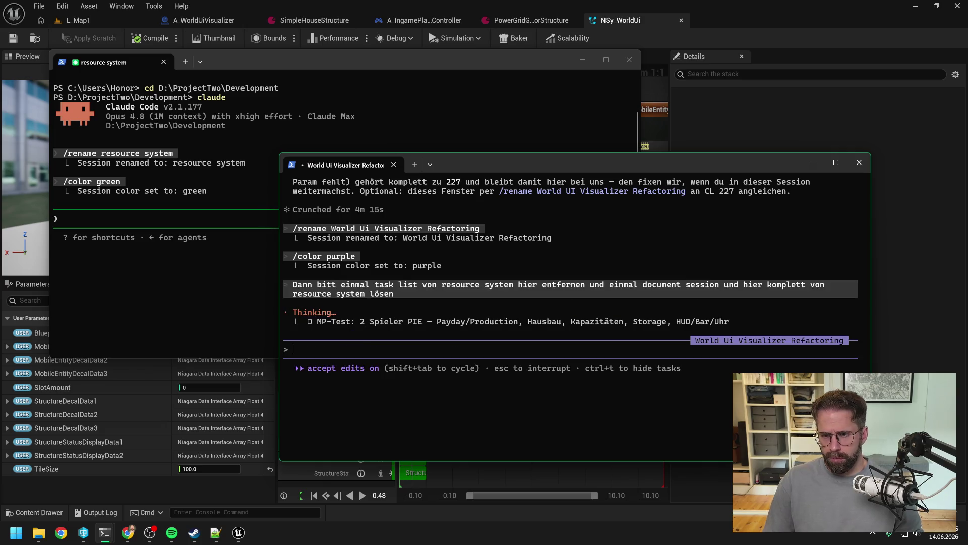
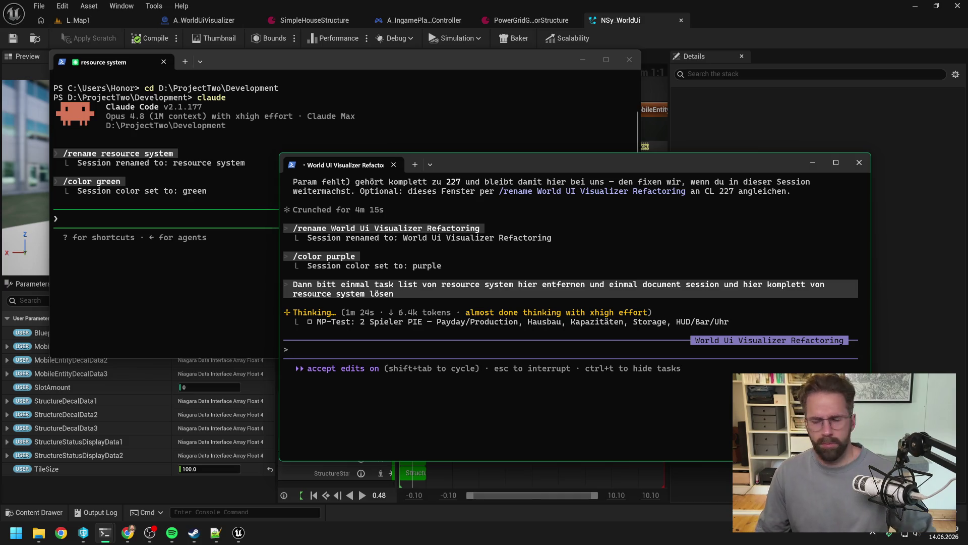
Move the still-thinking World Ui Visualizer window aside and focus the resource system session
key("alt+Tab")
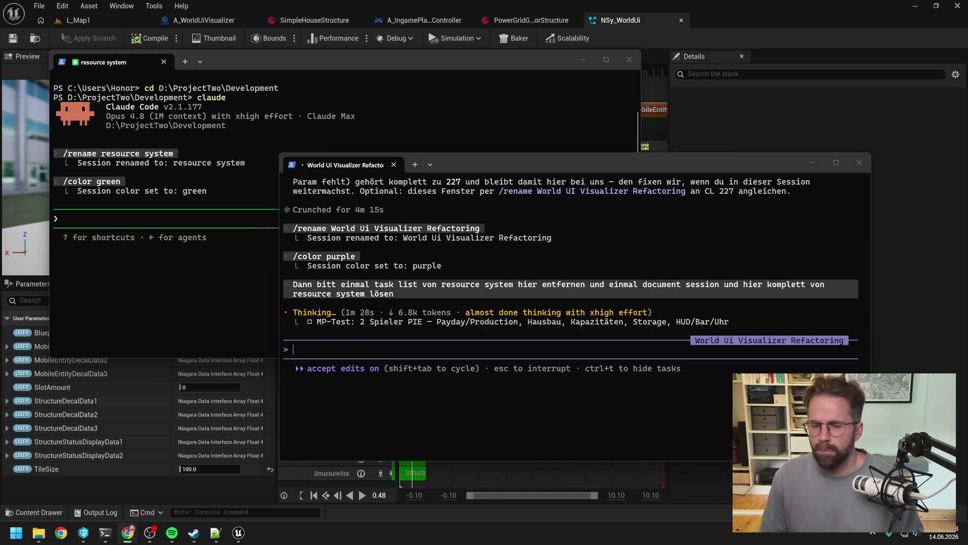
left_click_drag(662, 165, 676, 149)
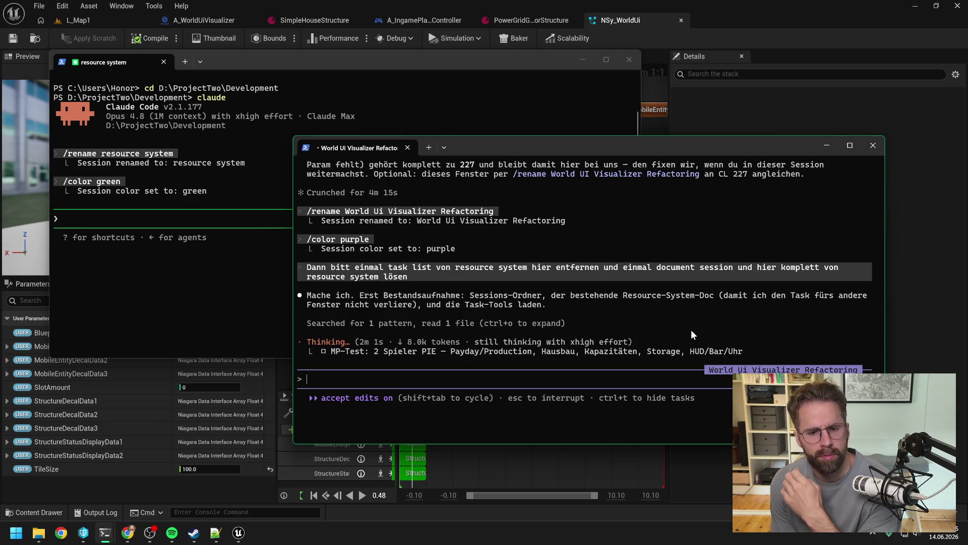
left_click(198, 217)
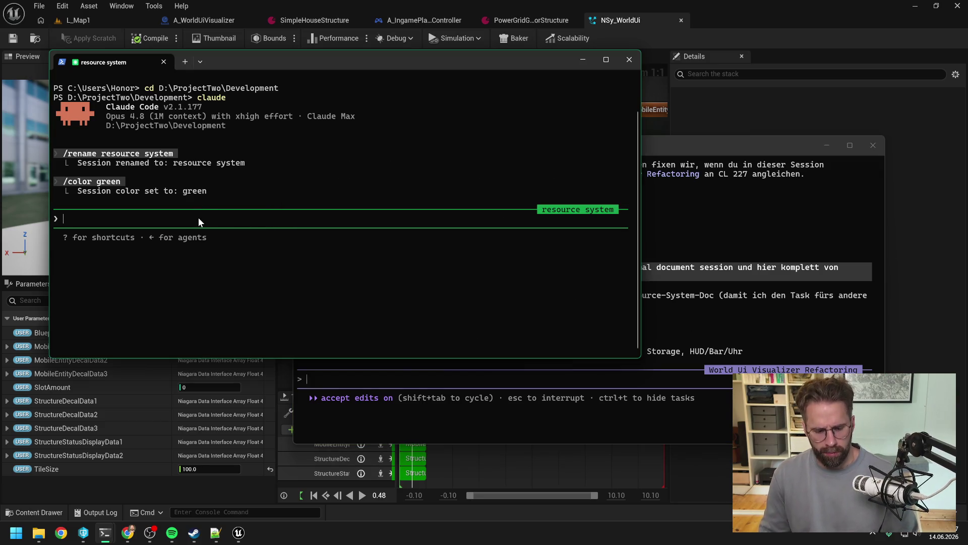
Draft a German prompt to resume the resource system session, delete its task list, and list adjustments
type("bittr")
type("e die ")
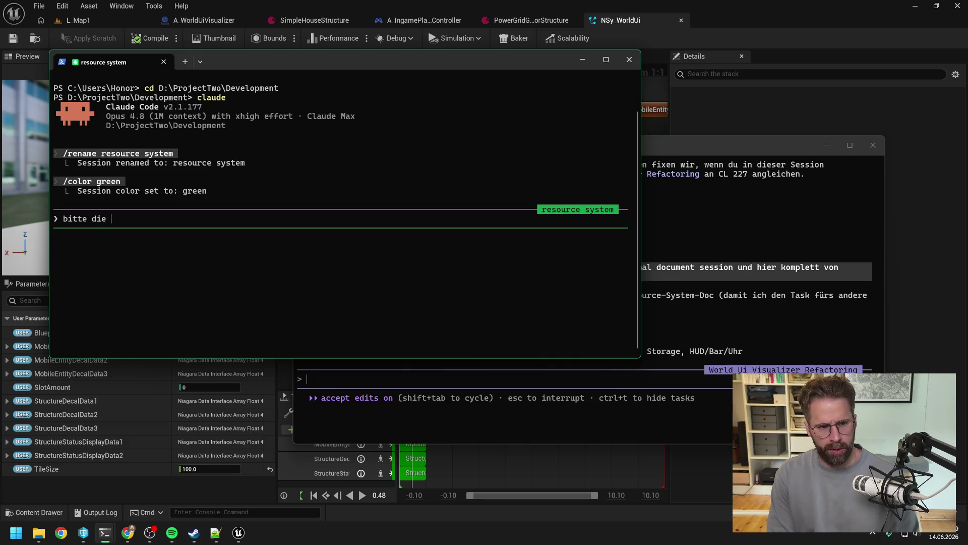
type("session resource ")
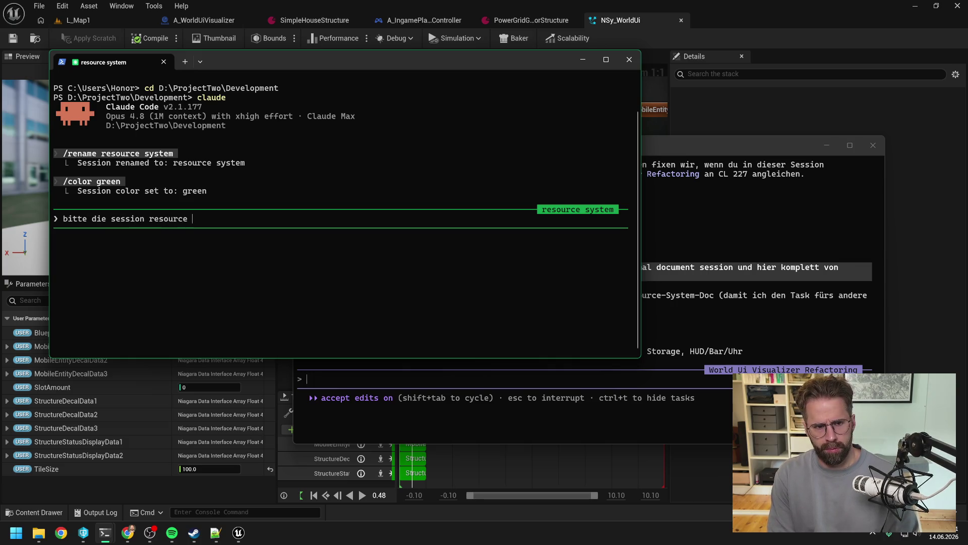
type("system resumen. ")
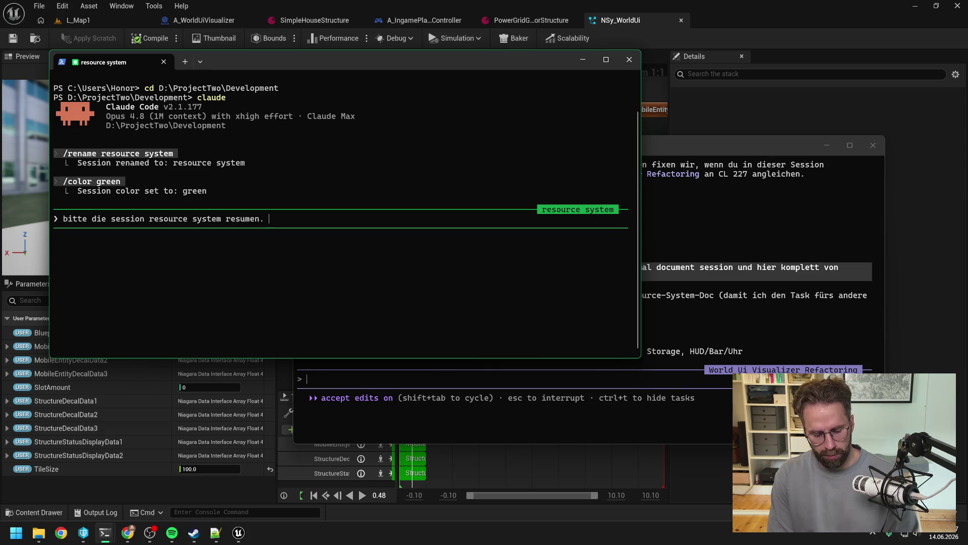
type("Als erste")
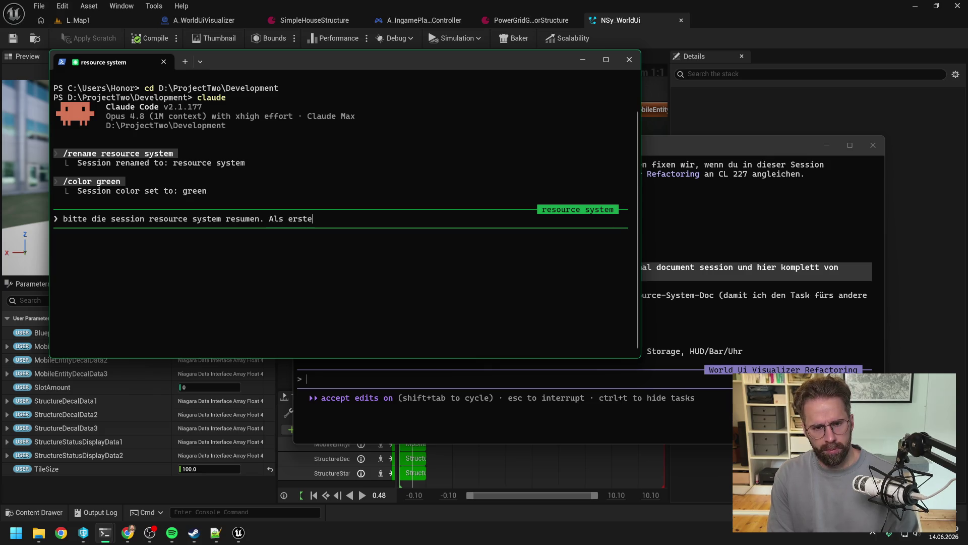
type("s bitte die v")
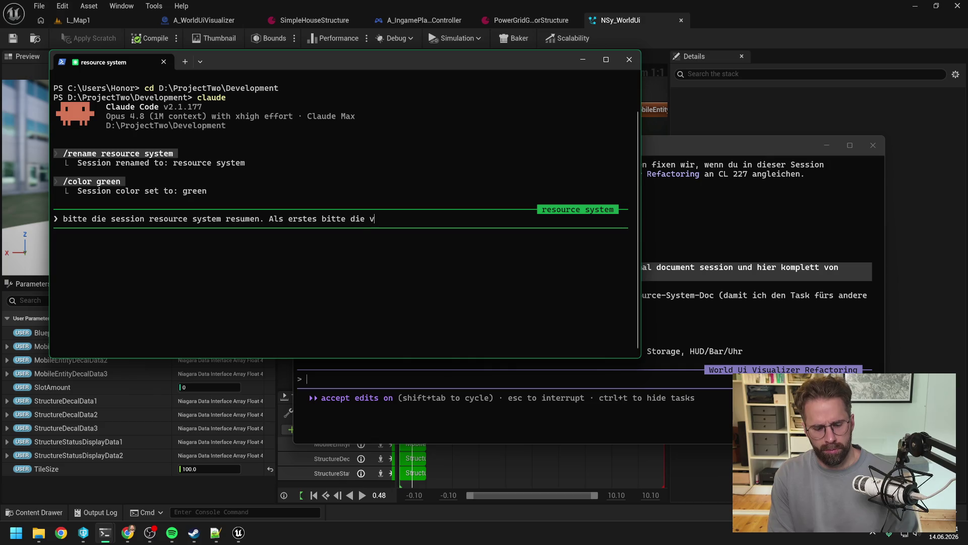
type("orhandene Ta")
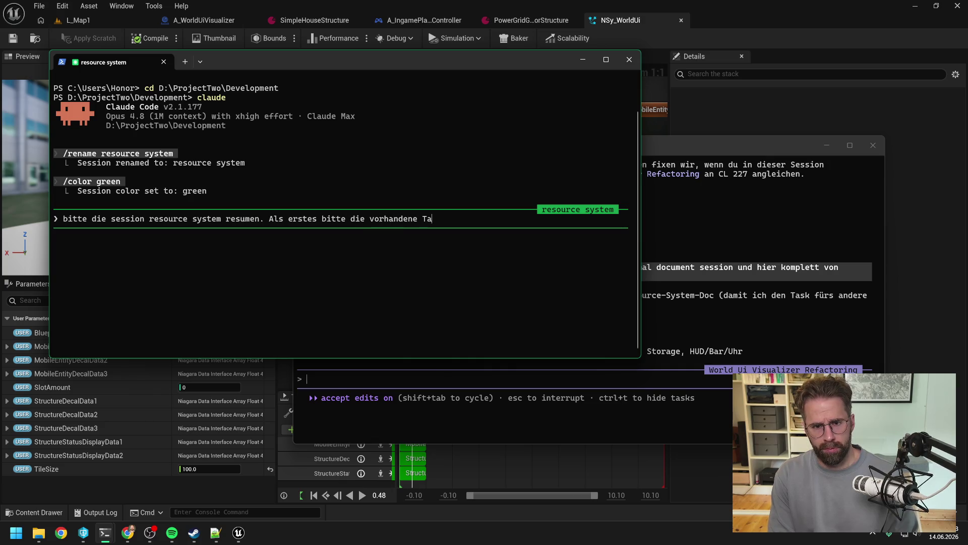
type("sk List rauslöschen. Wir")
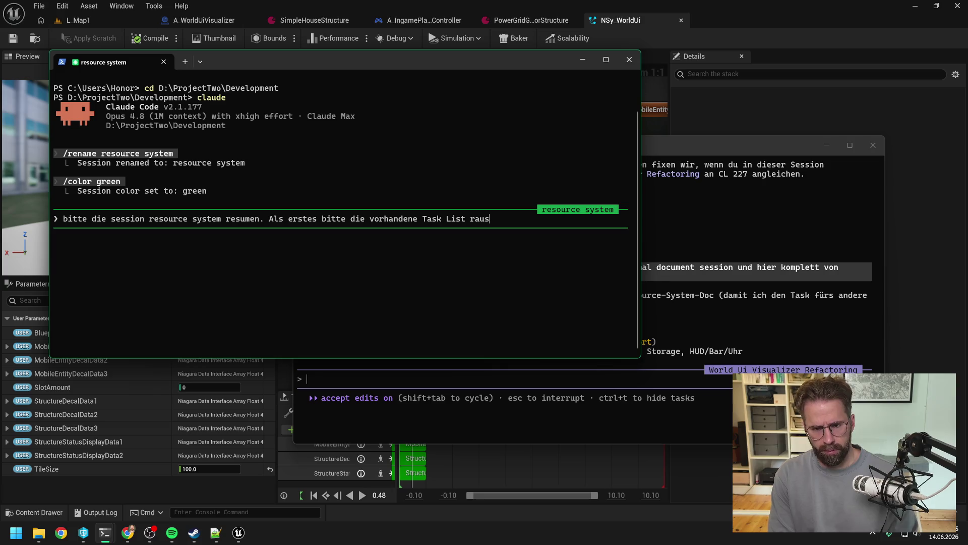
type(" mach")
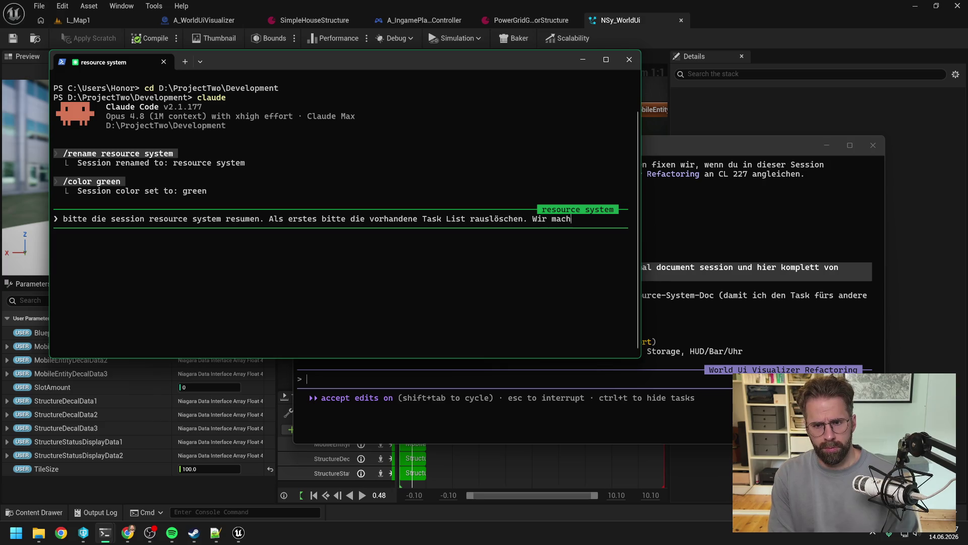
type("en erstmal ohn")
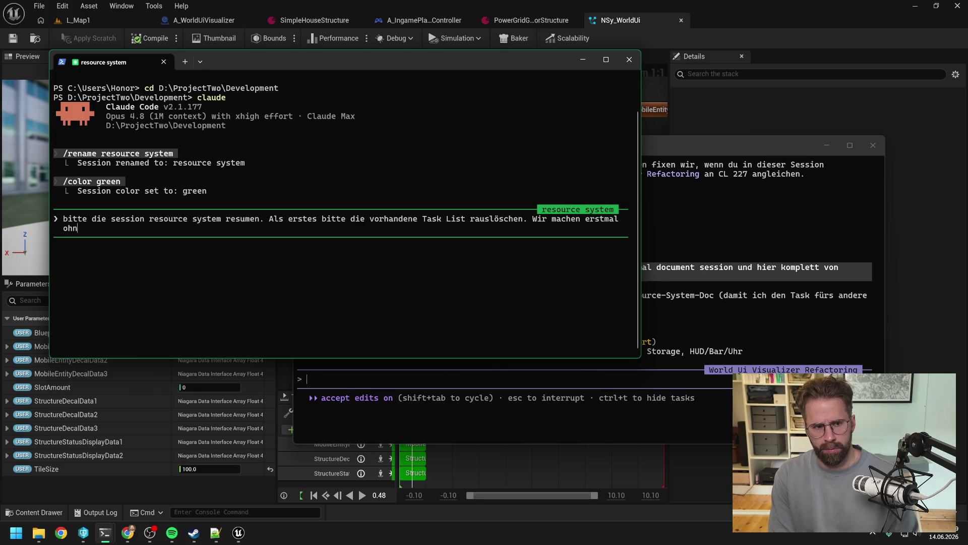
type("e task list")
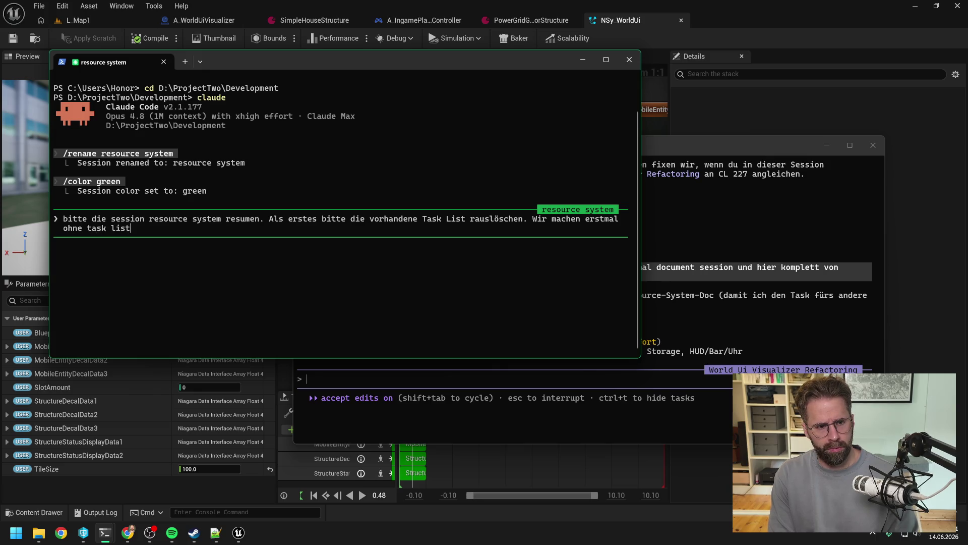
type("e von taskzu task weiter, was als nächstes")
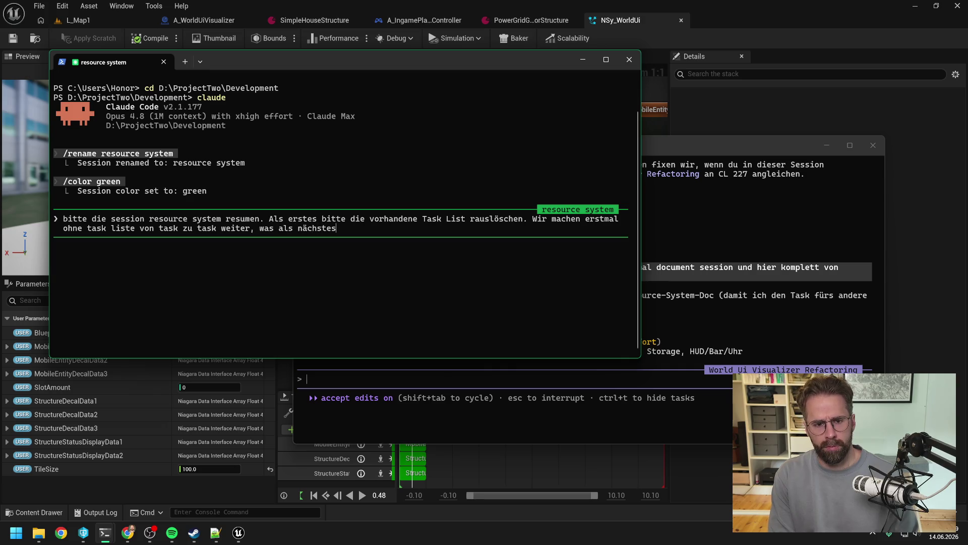
key("BackSpace")
key("BackSpace")
key("BackSpace")
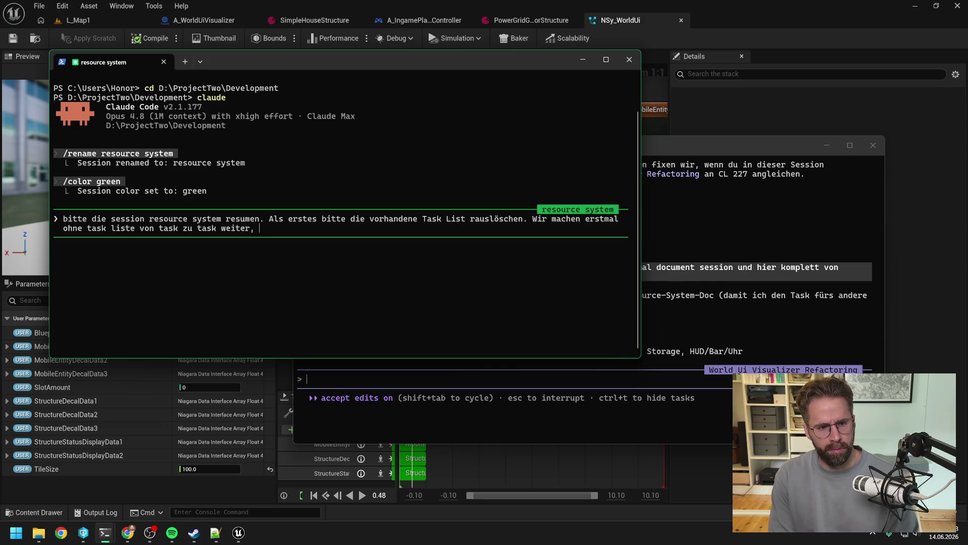
type("je nachdem was als nächstes am sinnvollsten erscheint. ")
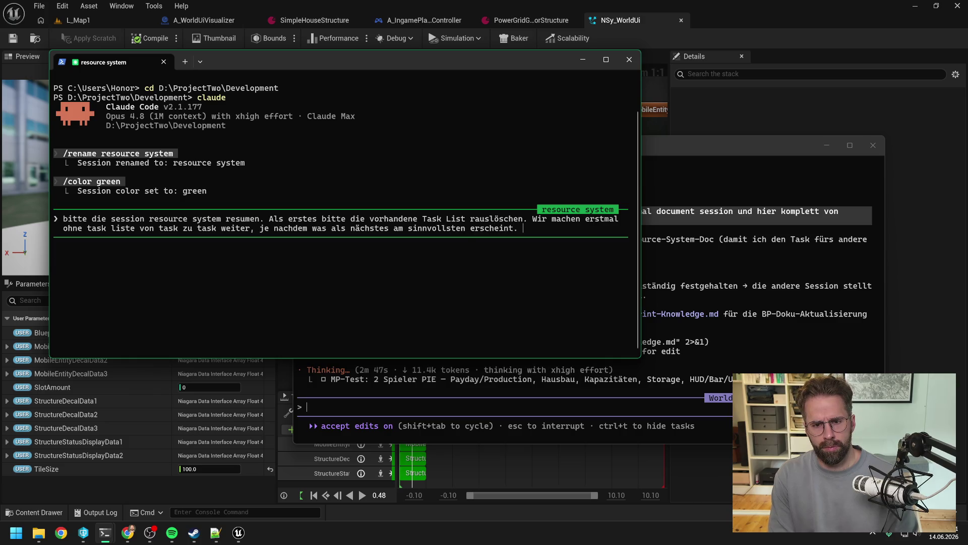
type("Zuerst ")
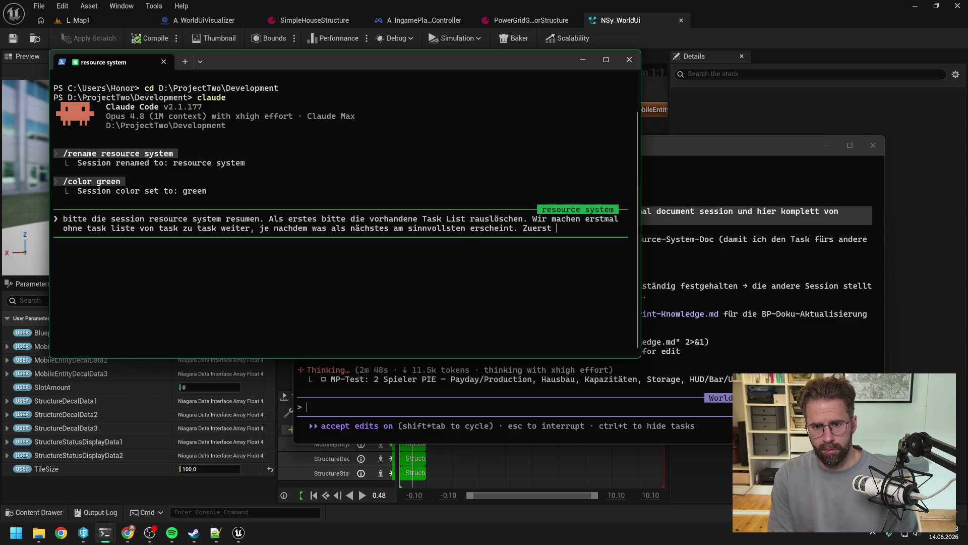
type("mö")
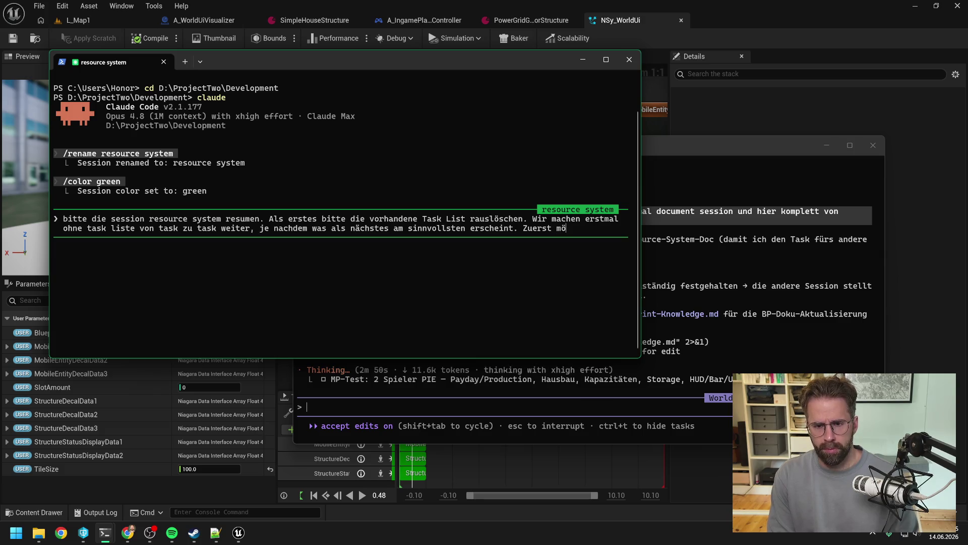
type("chten wir fo")
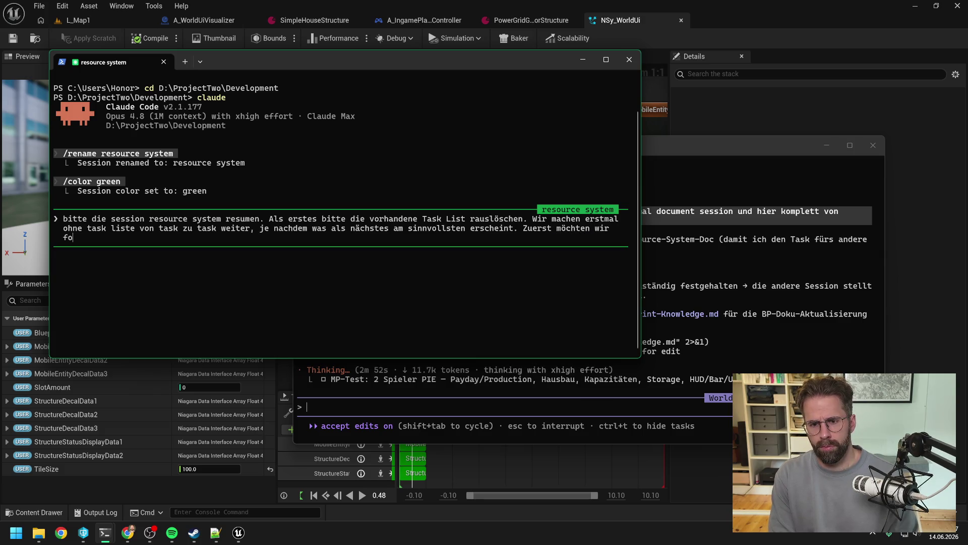
type("lgend")
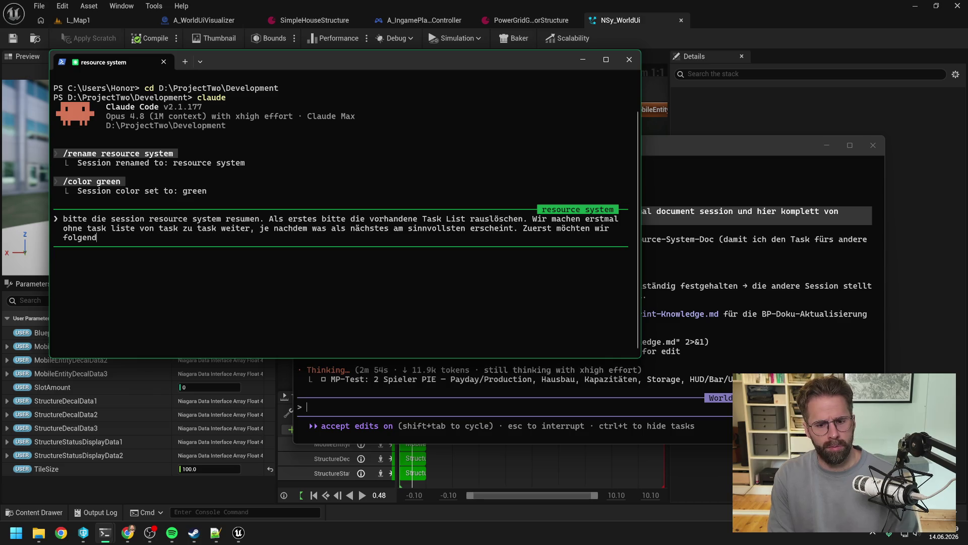
type("e")
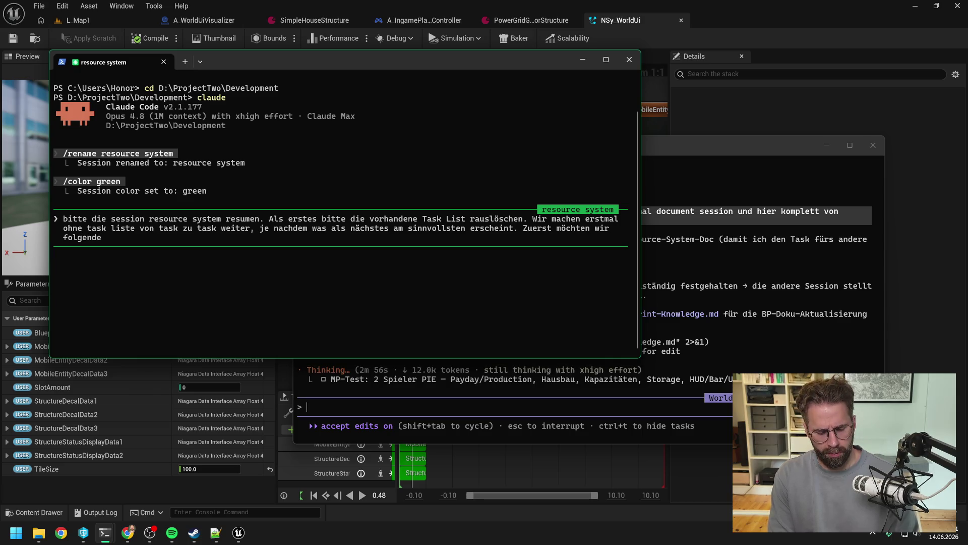
key("BackSpace")
key("BackSpace")
key("BackSpace")
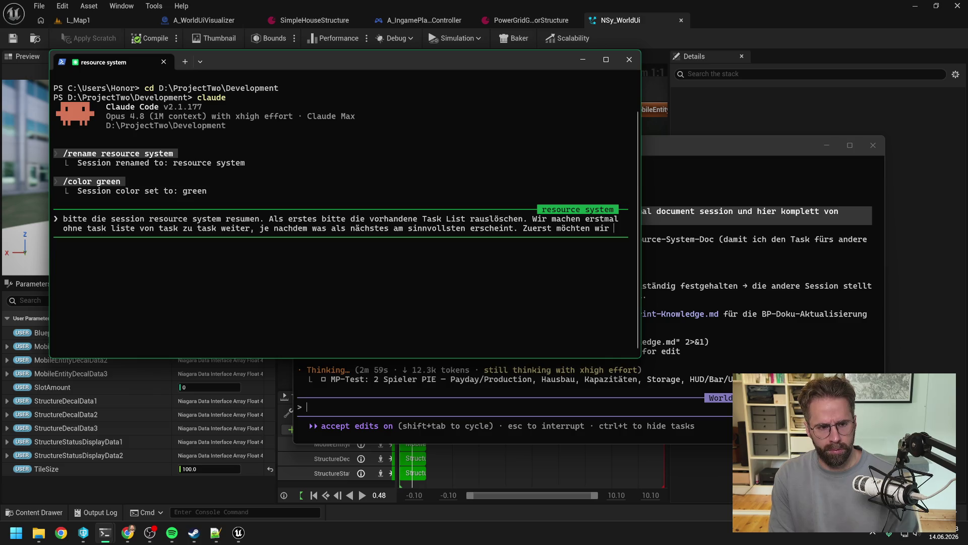
type("folgende")
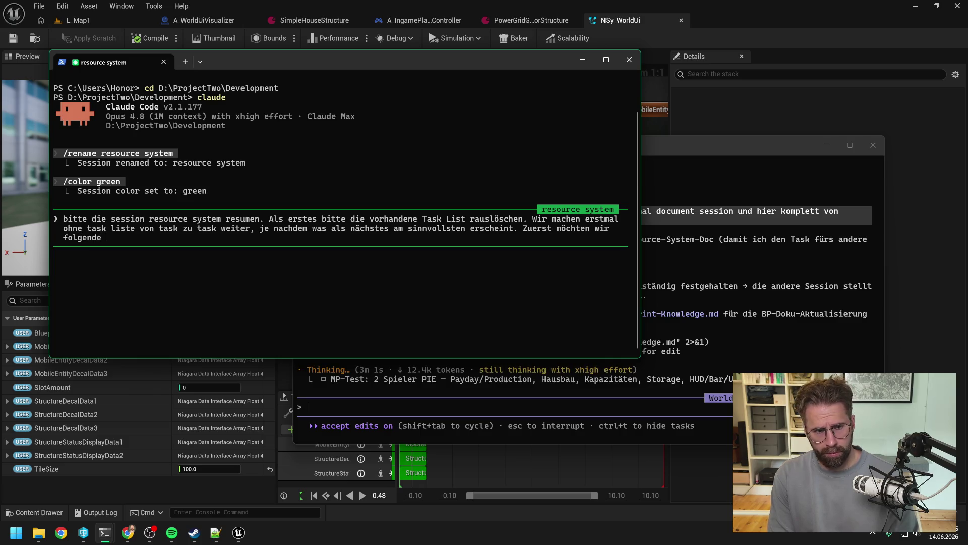
type(" Anpassung")
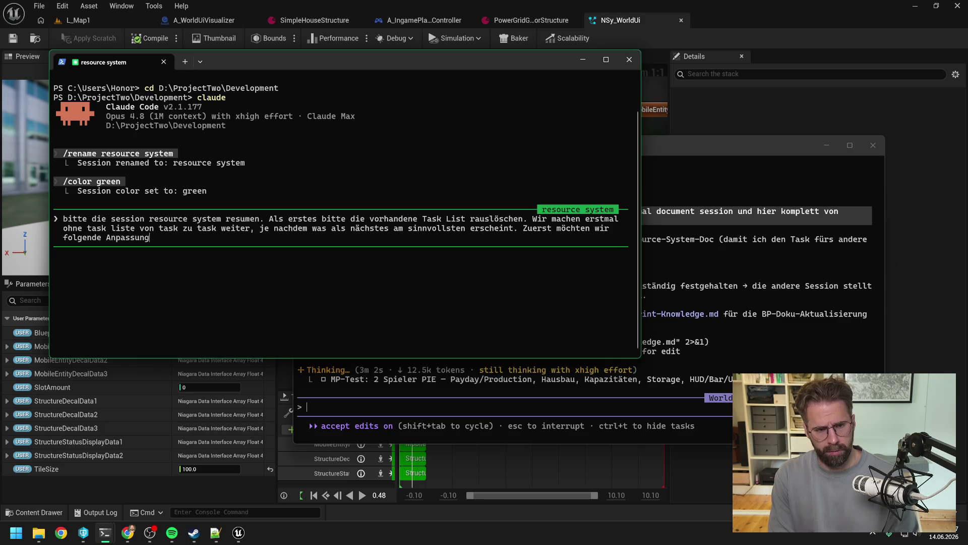
type("en durchführen:")
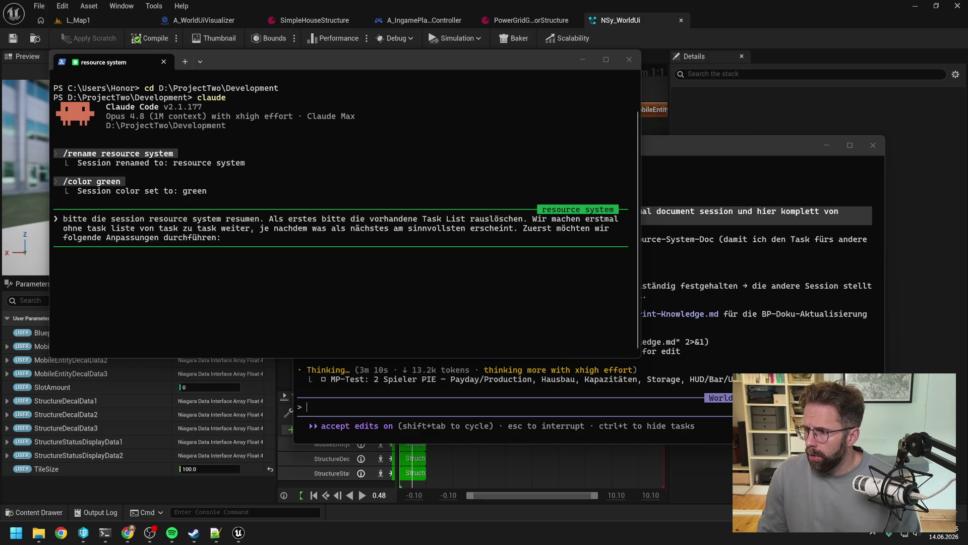
key("alt+Tab")
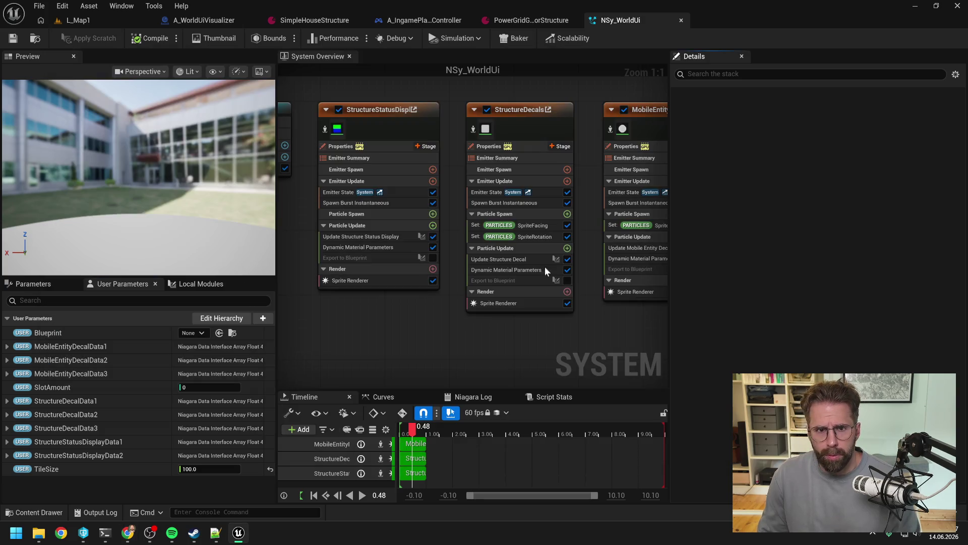
Reveal all three SimpleHouseStructure build costs: Food 4, Energy 1 and Gold 30
left_click(333, 20)
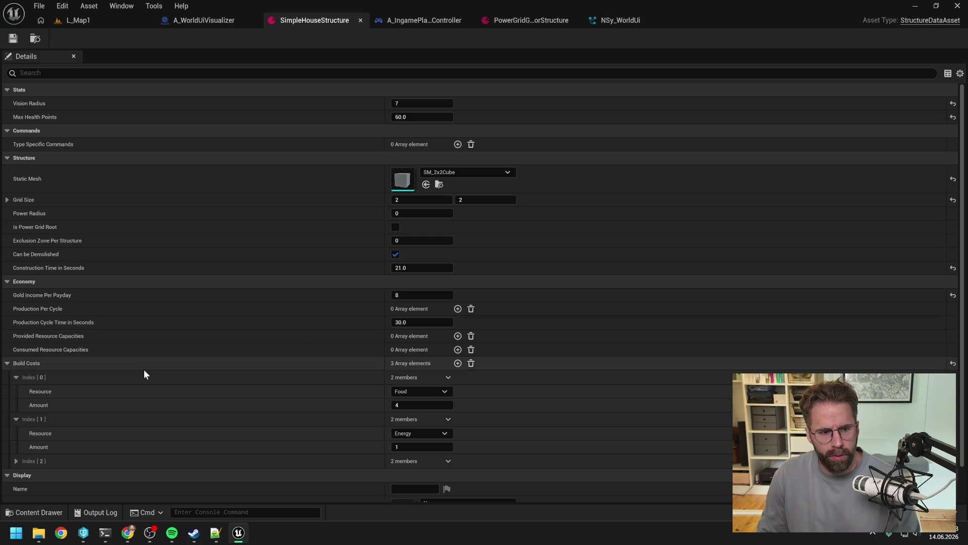
left_click(7, 363)
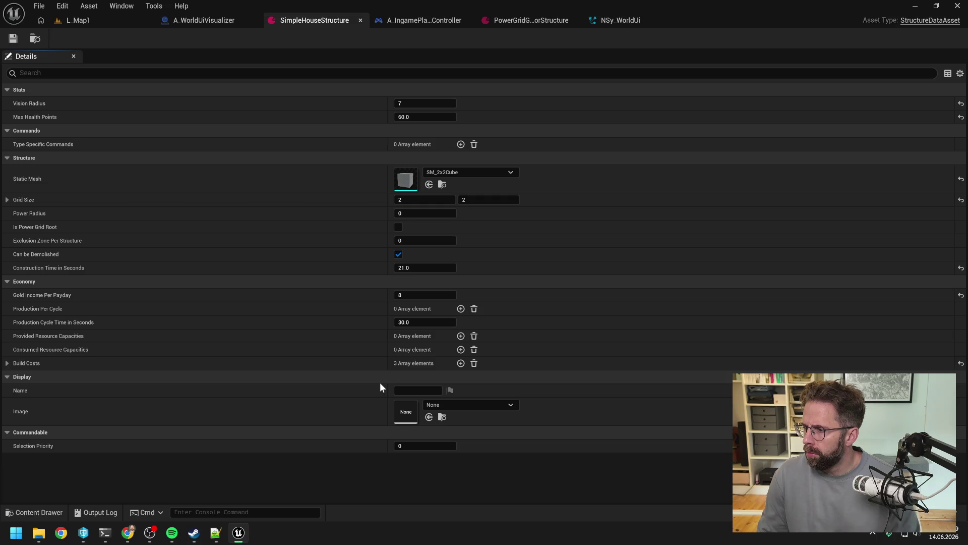
left_click(7, 363)
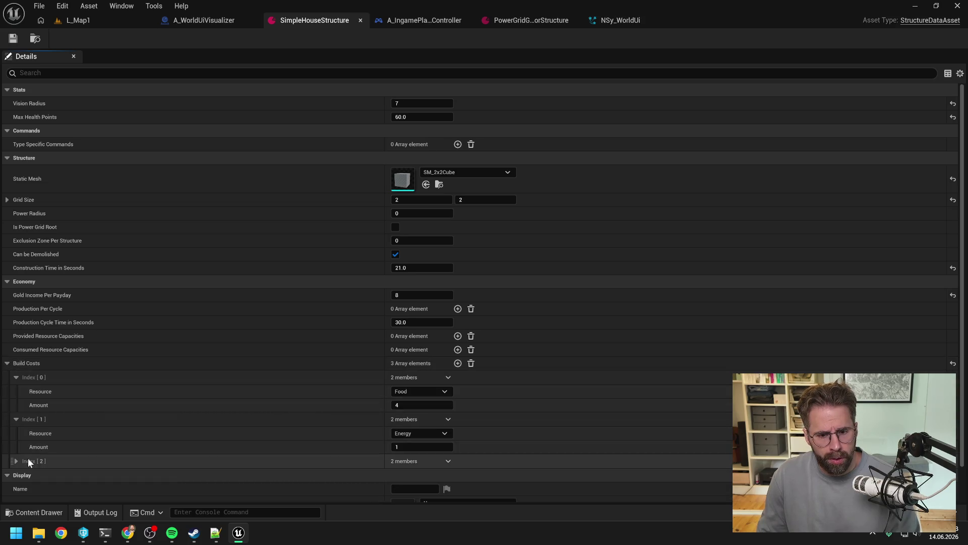
left_click(16, 461)
scroll(150, 394, "down", 2)
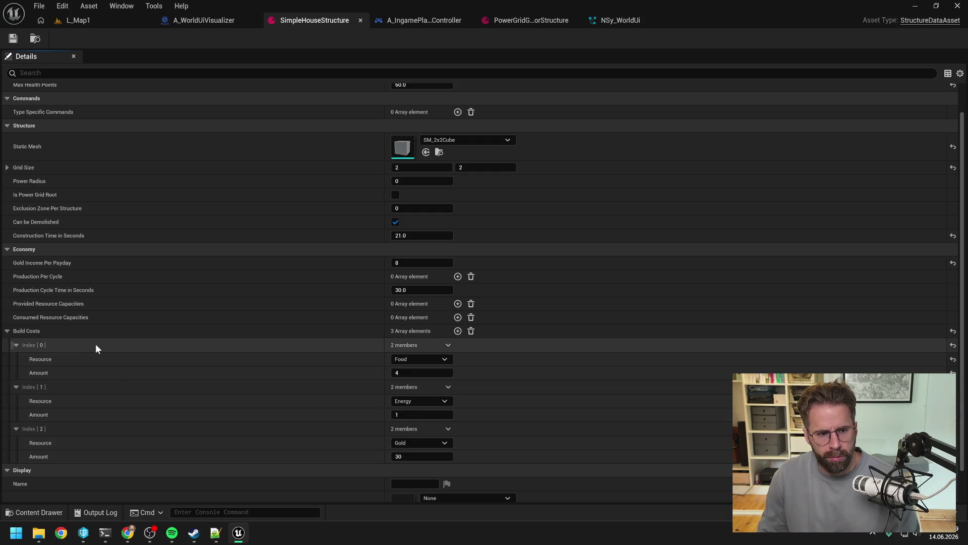
mouse_move(104, 534)
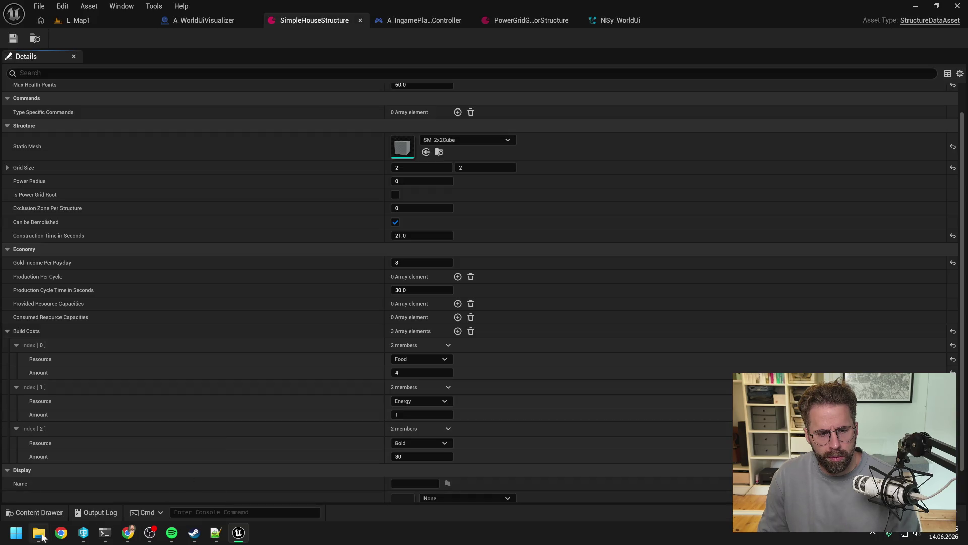
Start the prompt: SimpleHouse costs 1 Worker; should it go into Build Costs?
mouse_move(49, 534)
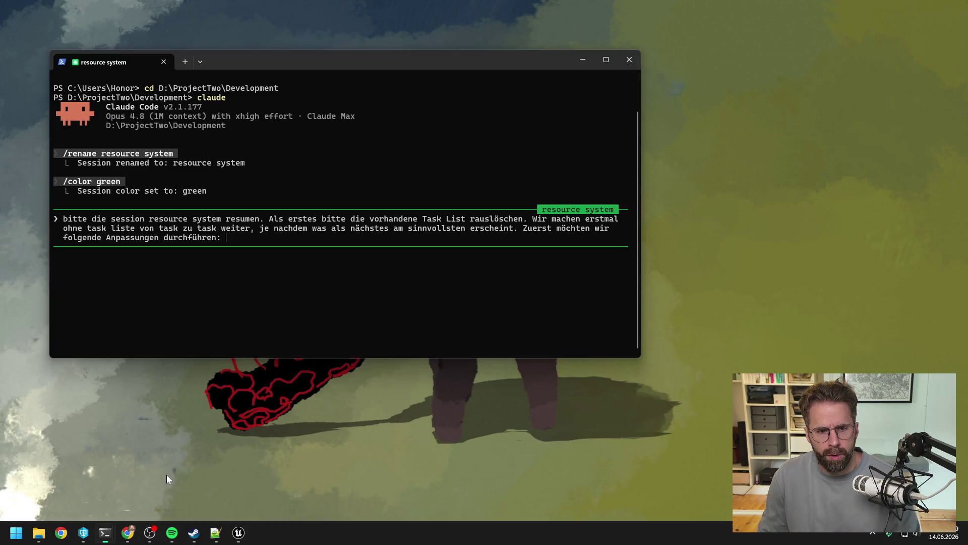
left_click(167, 474)
type("Ich ers")
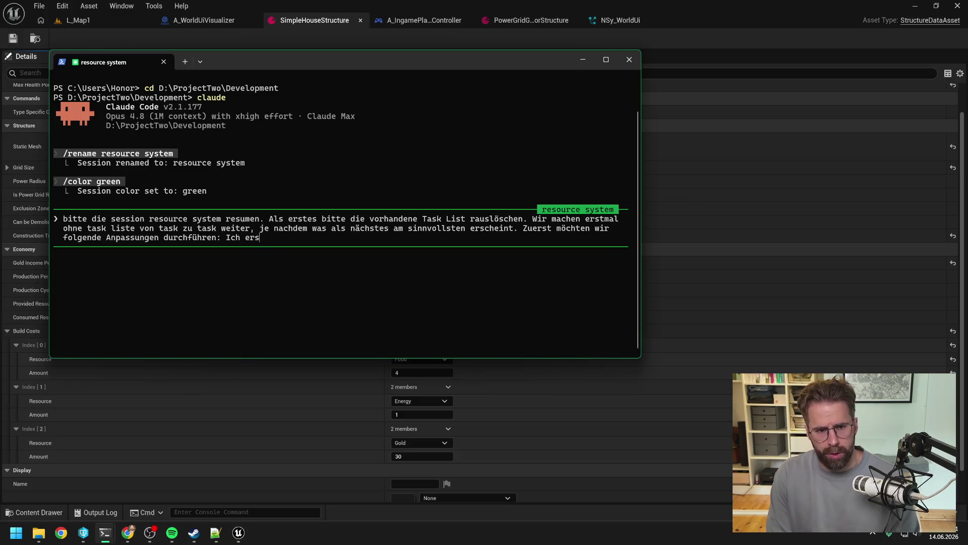
type("telle gerad")
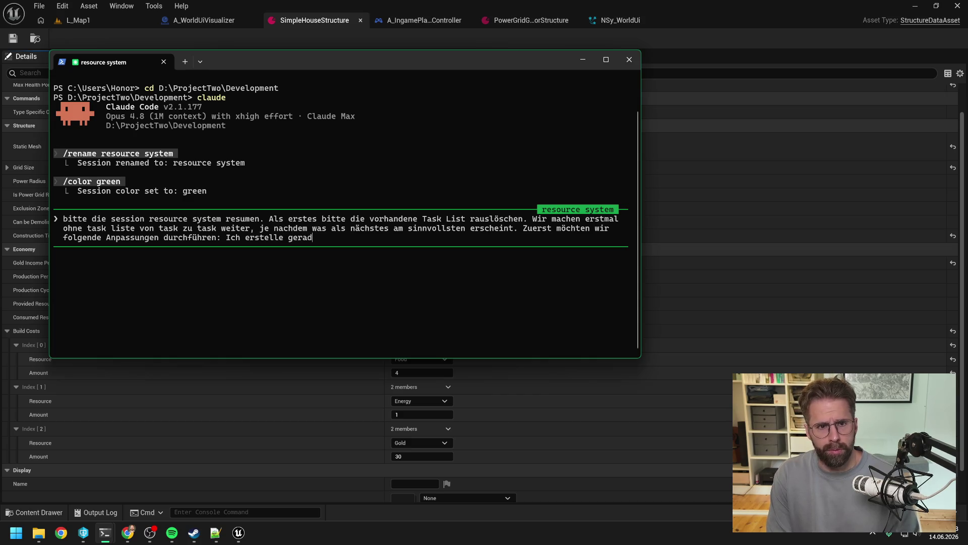
type("e das DataAsser")
key("BackSpace")
type("t fürs Simple House")
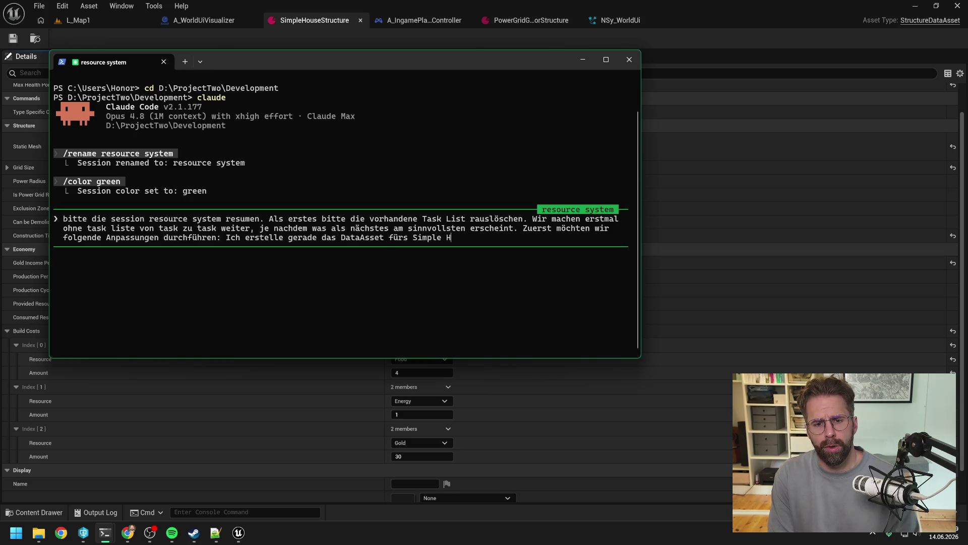
key("BackSpace")
key("BackSpace")
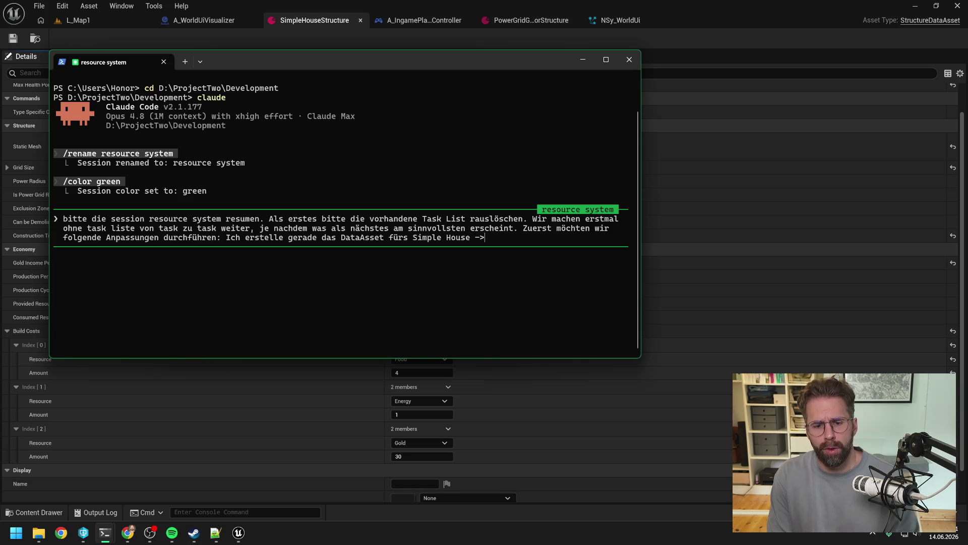
type(" Simple")
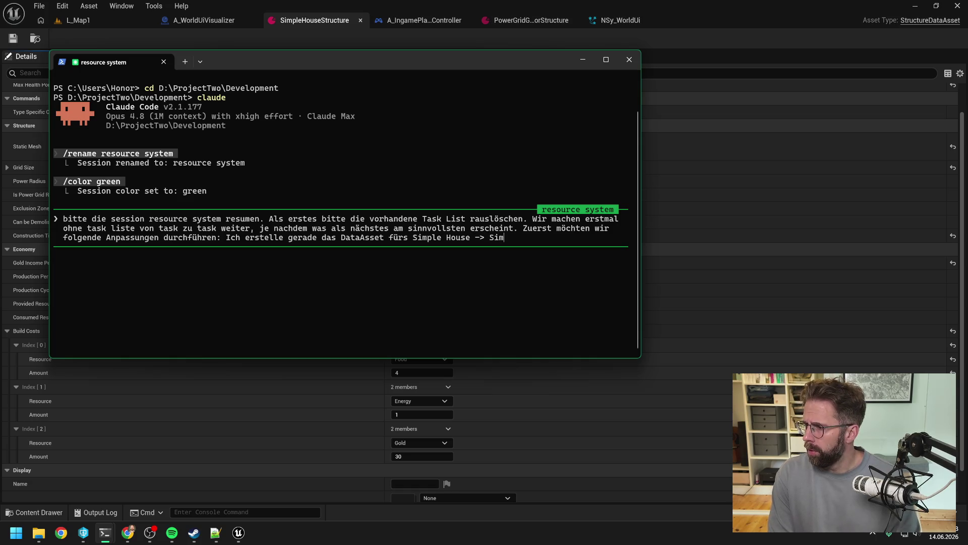
key("BackSpace")
type("House ")
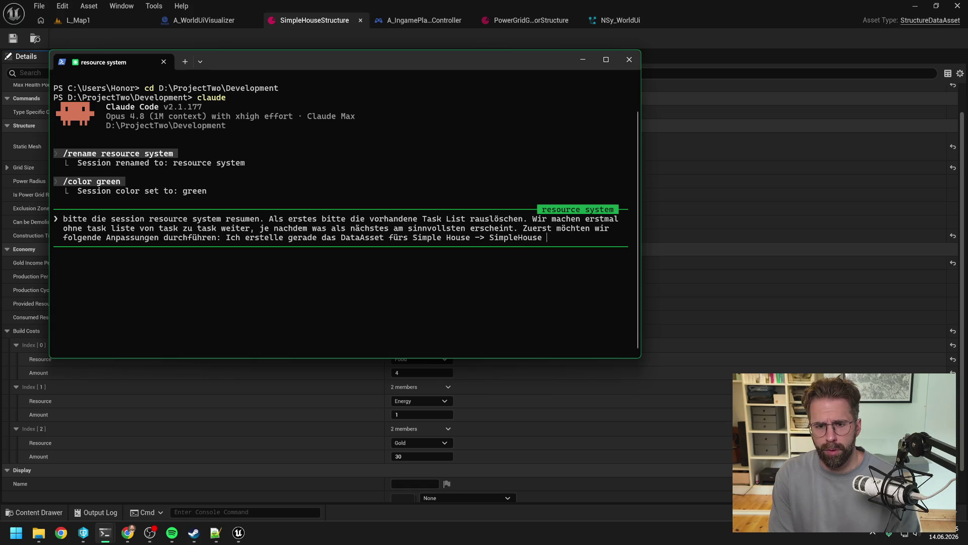
type("kostet 1 ")
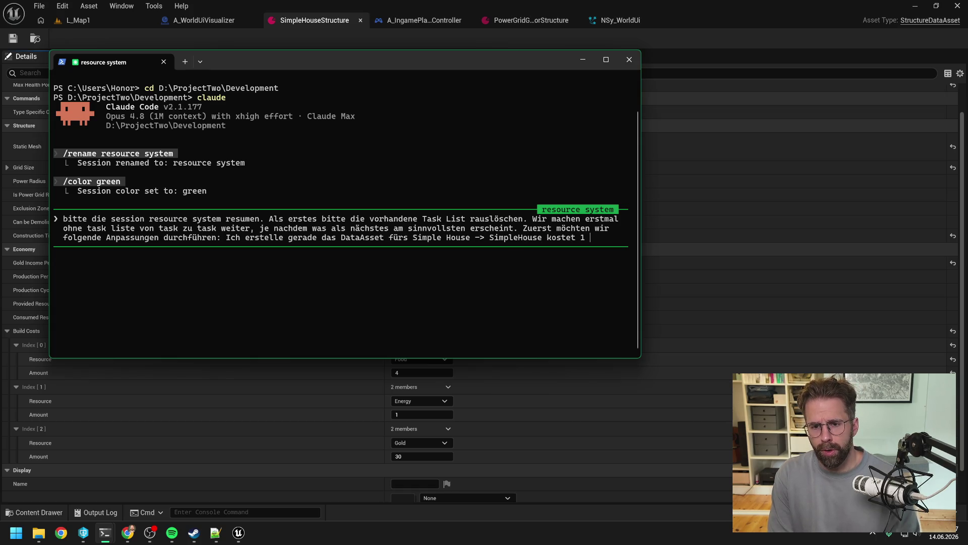
type("Worker.")
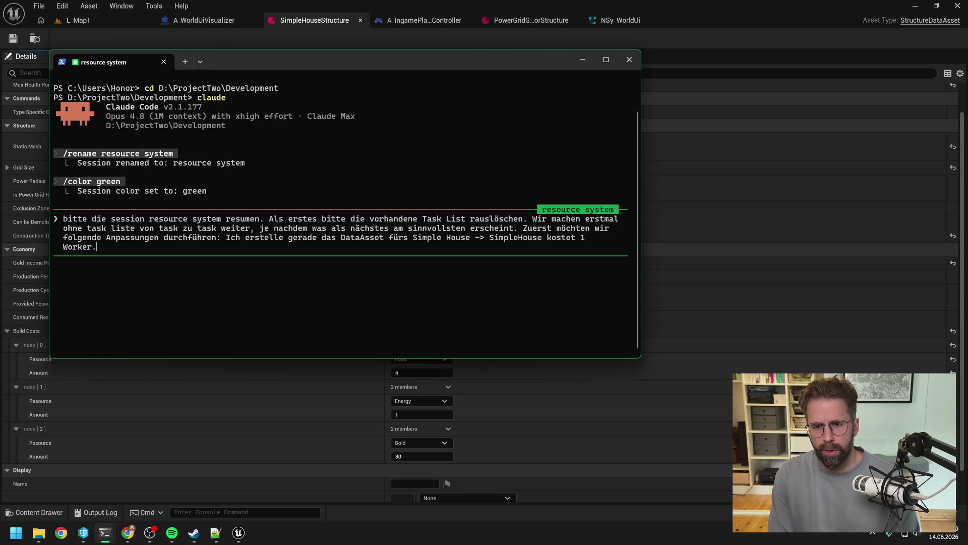
type(" Soll ich das nun ")
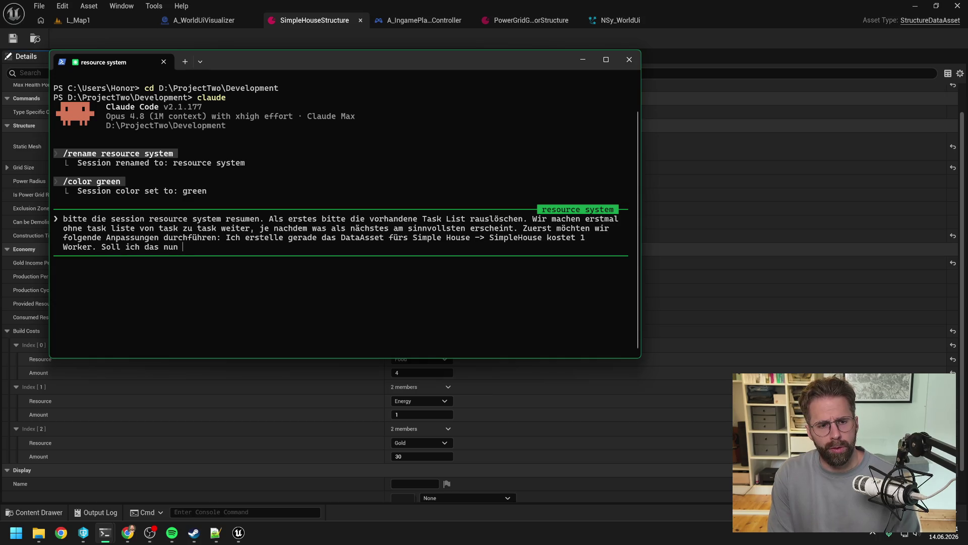
type("ganz normal in")
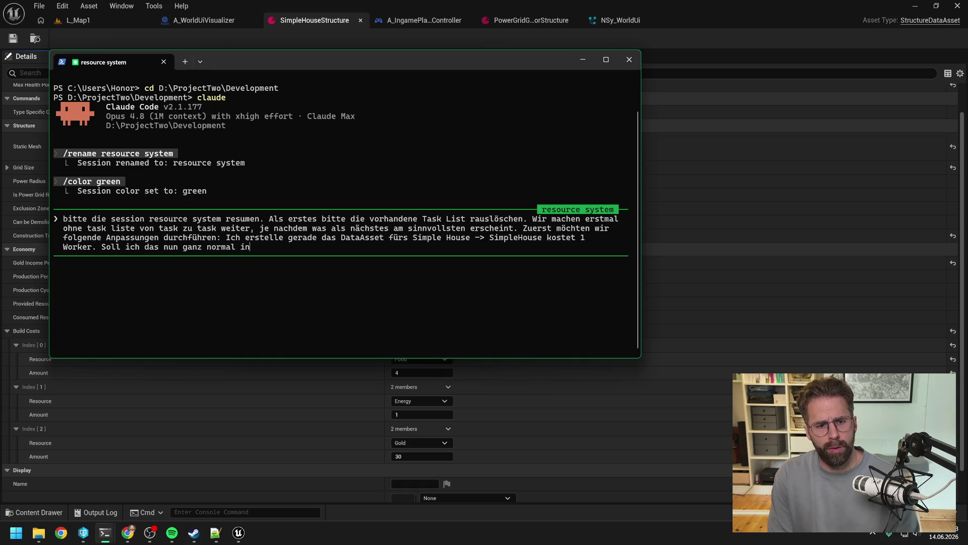
type(" Build Costs")
type(" einfügen? ")
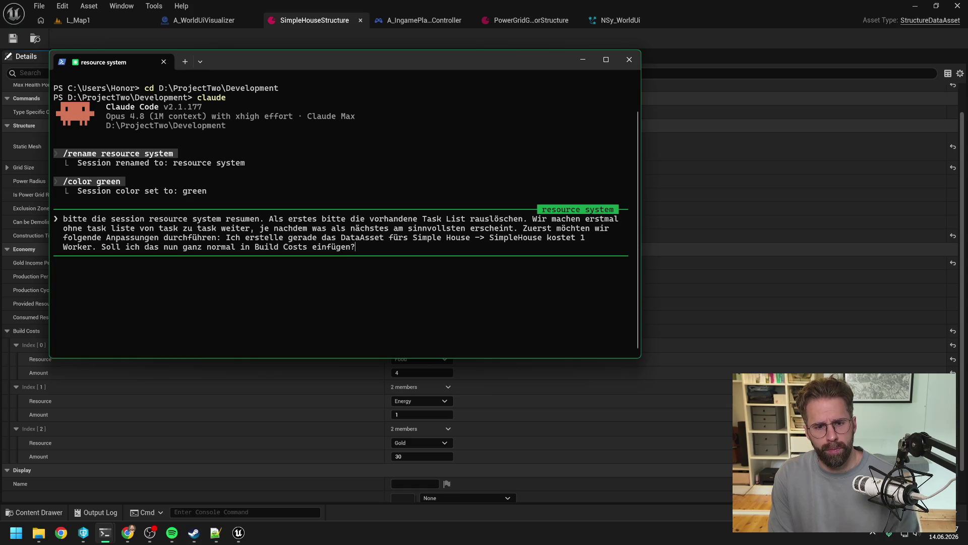
type("Inwiefe")
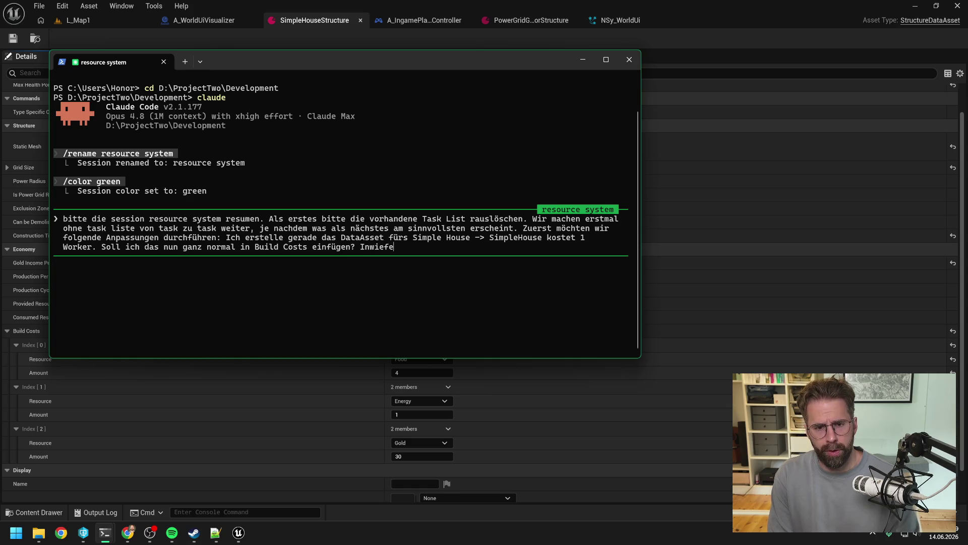
type("rn hast du")
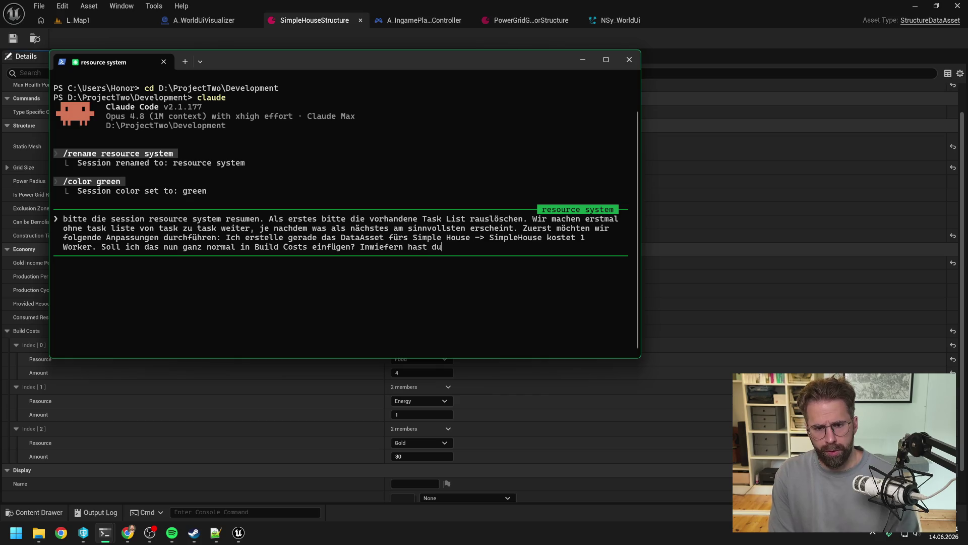
type(" bereits berück")
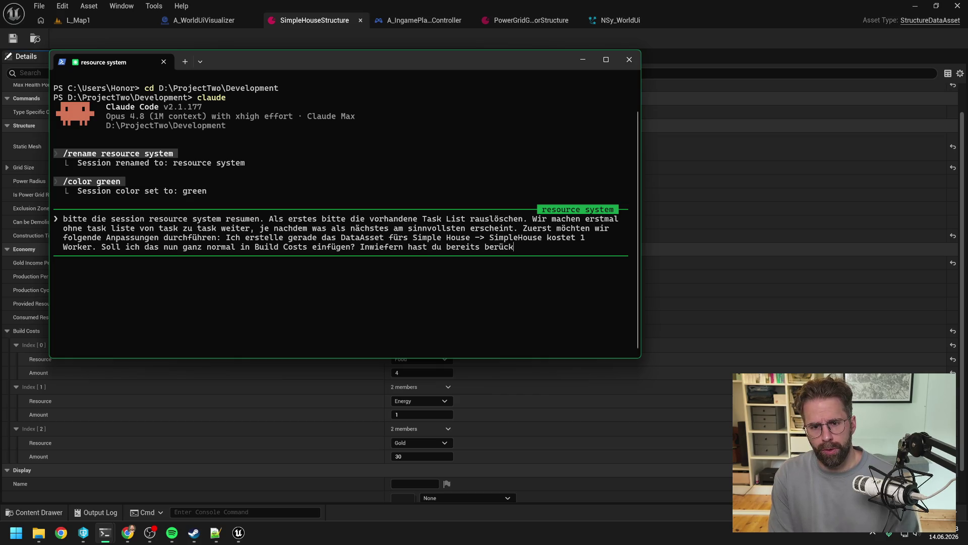
type("sichtigt, dass ")
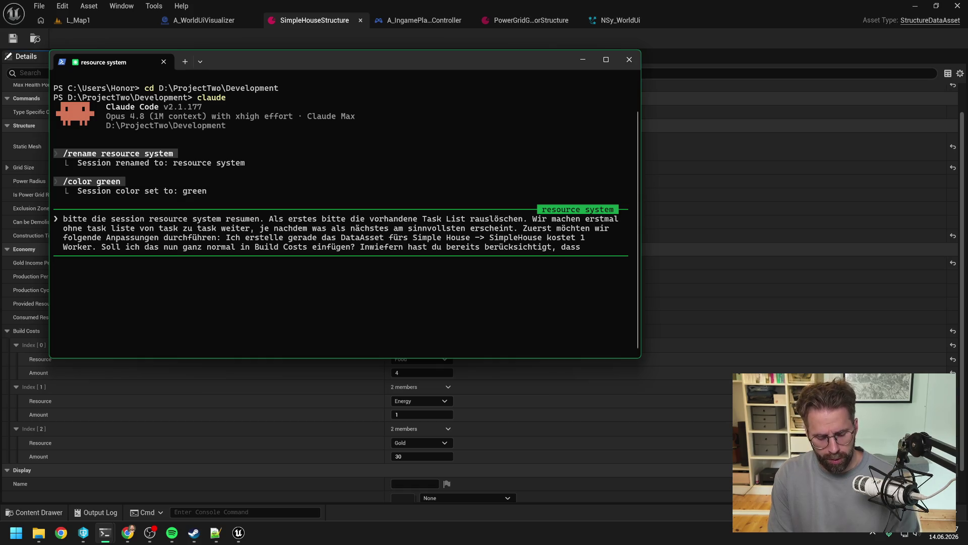
type("wieder")
Ask whether demolished or destroyed structures free their workers and how paused production structures behave
key("BackSpace")
key("BackSpace")
key("BackSpace")
type("Structures, die ")
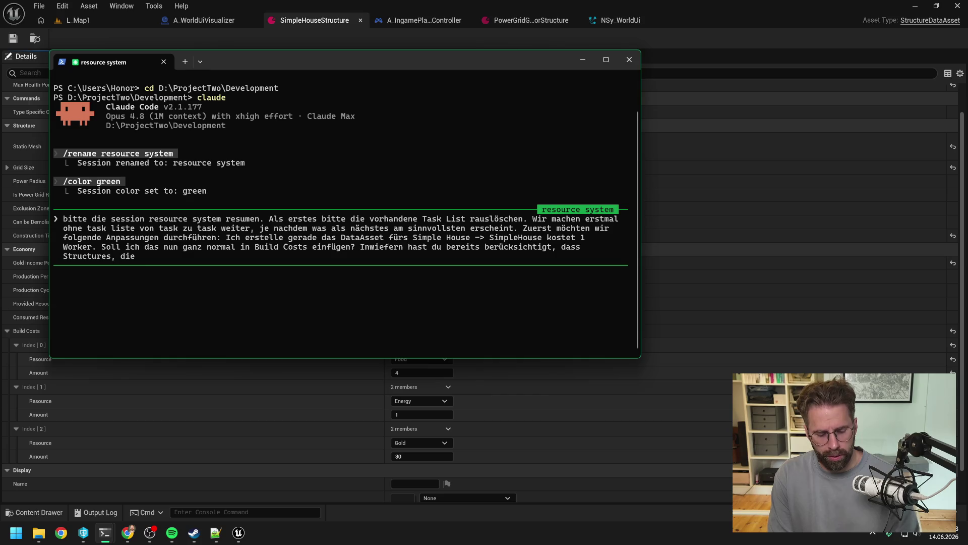
type("abgerissen wer")
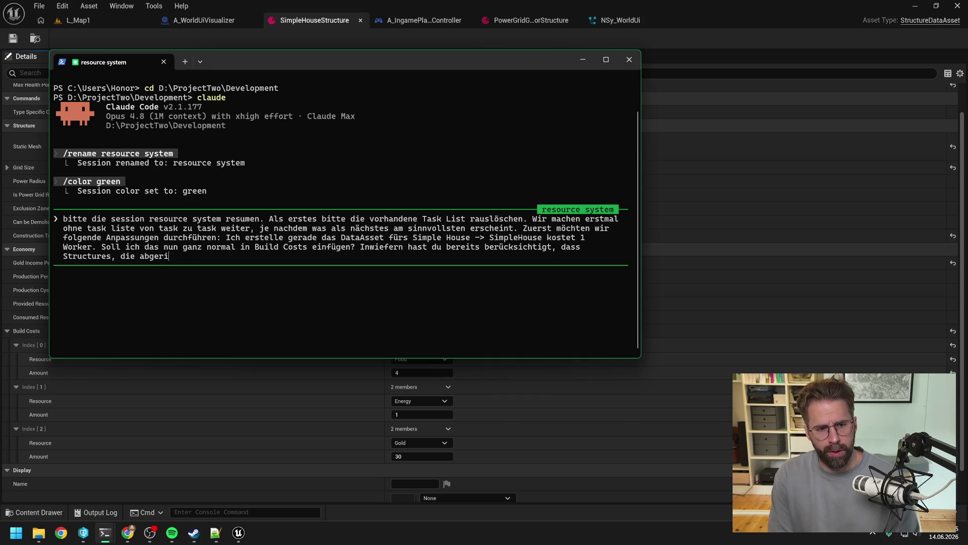
key("BackSpace")
key("BackSpace")
key("BackSpace")
type("oder zerstört werd")
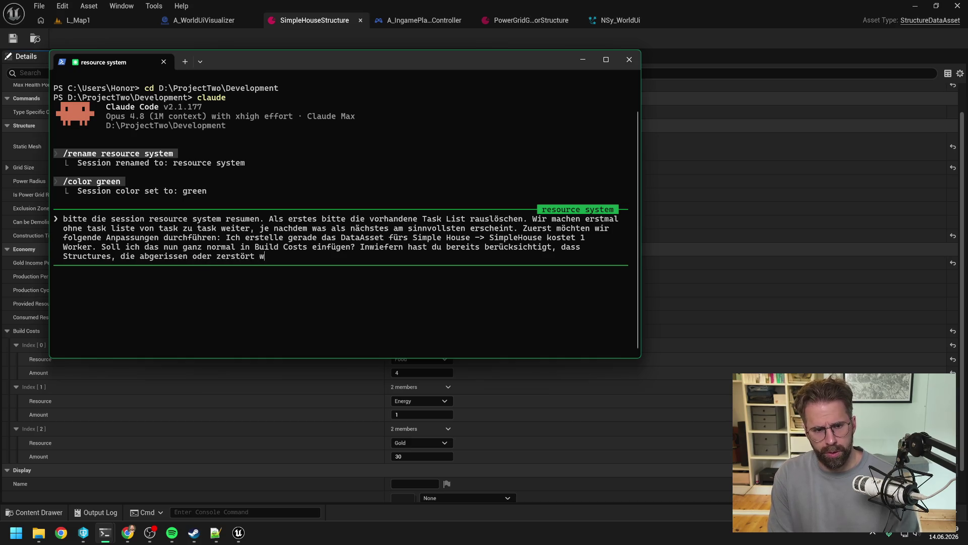
type("en,")
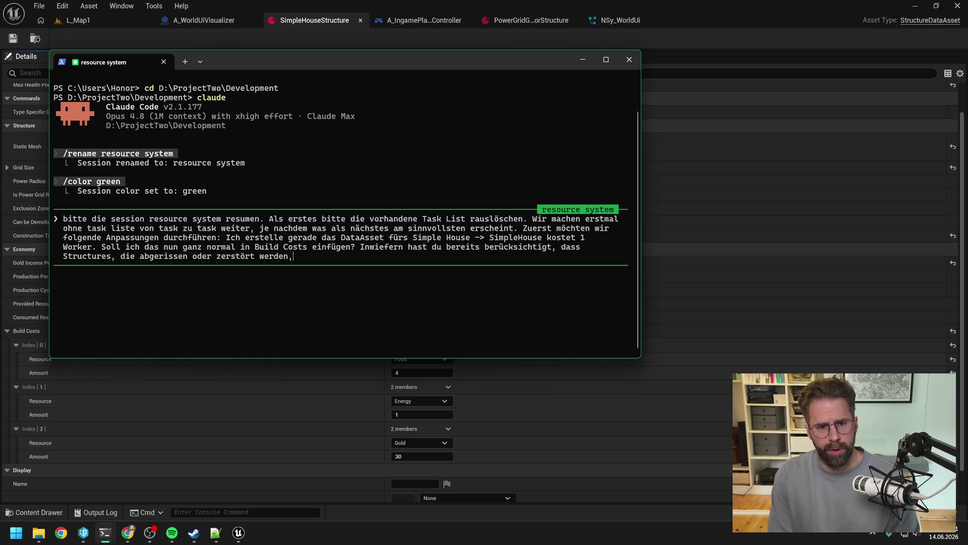
type(" ihre Work")
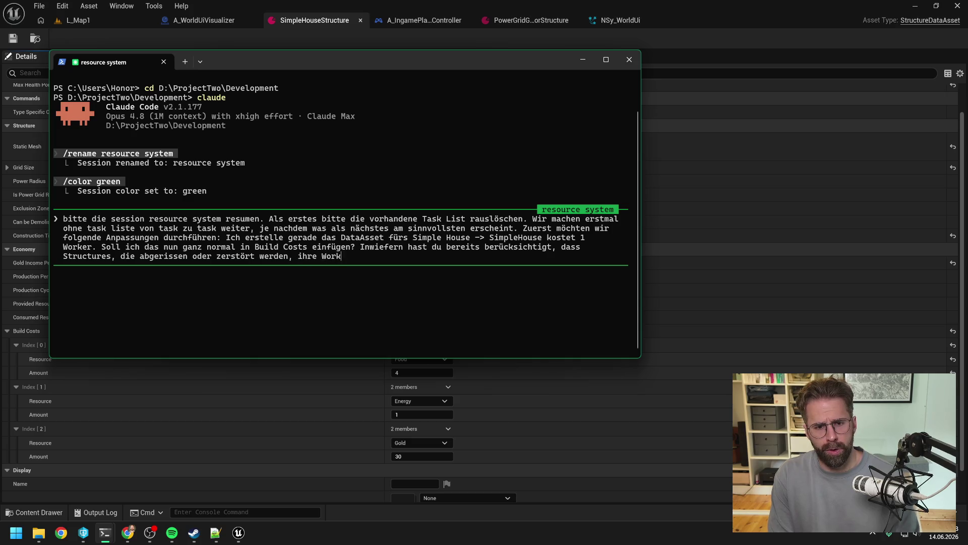
type("erieder freigeb")
type("en? Späterwird es auf ")
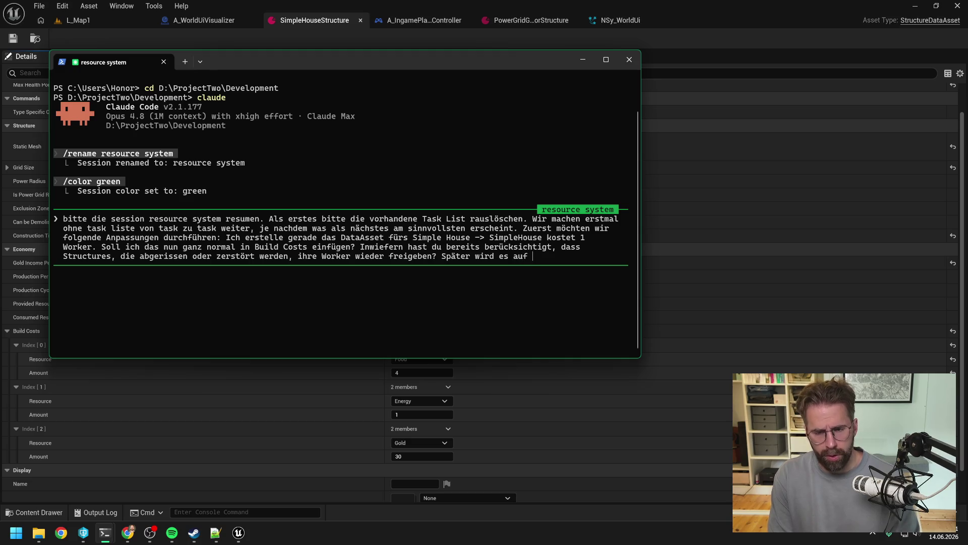
type("Produc")
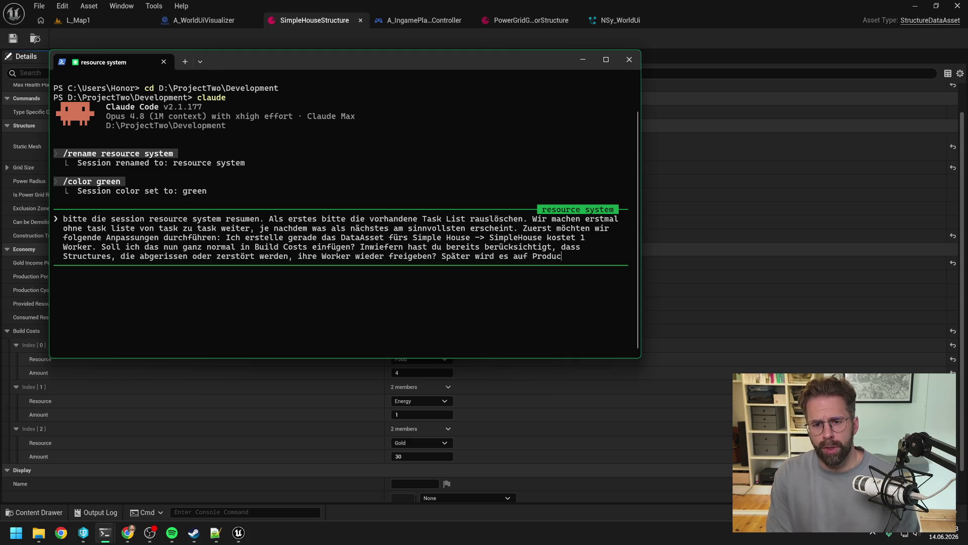
type("tion structures ")
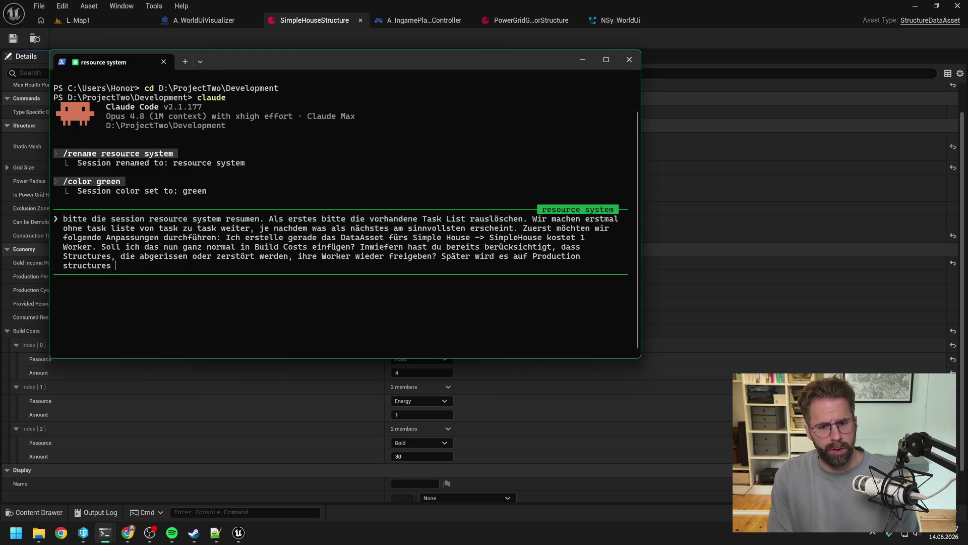
type("die O")
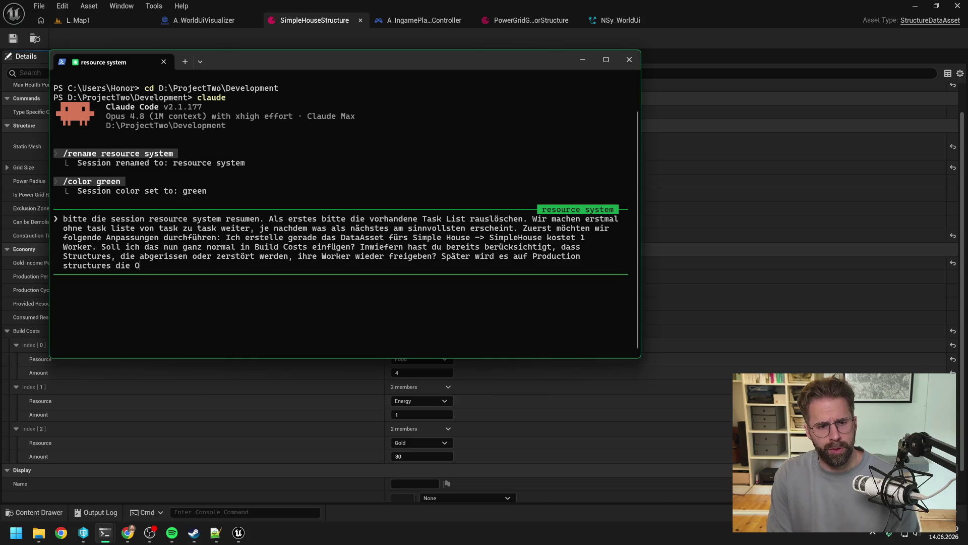
type("ption geben,")
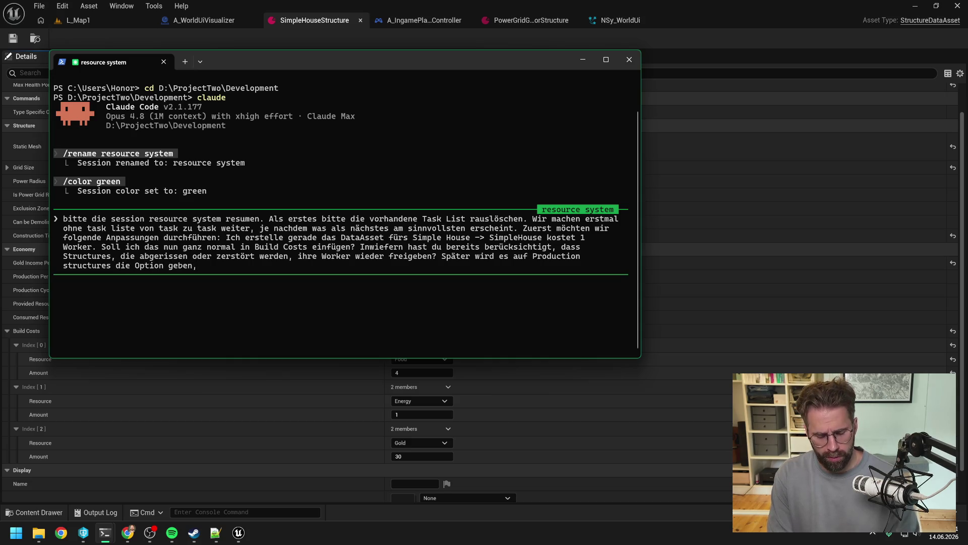
type(" zu pausieren. Wenn ma")
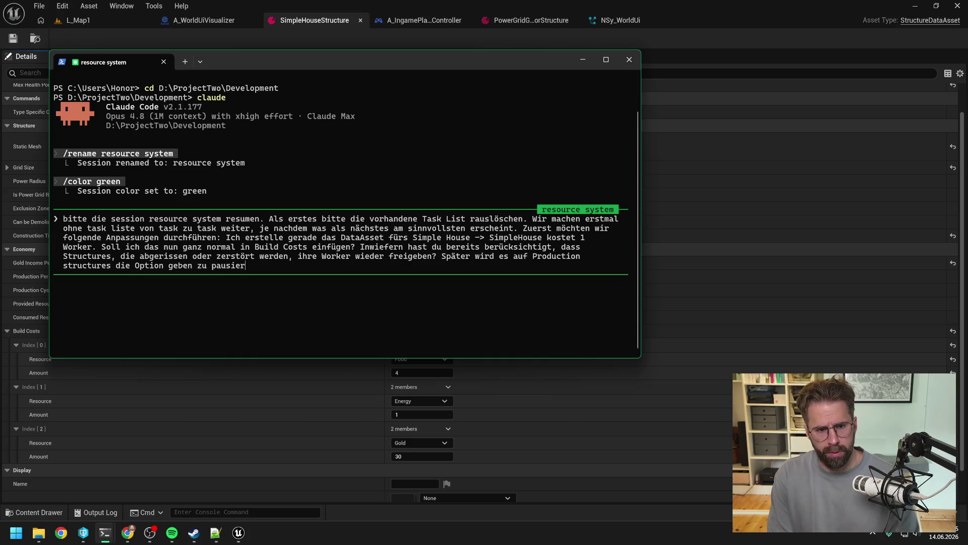
type("n eine")
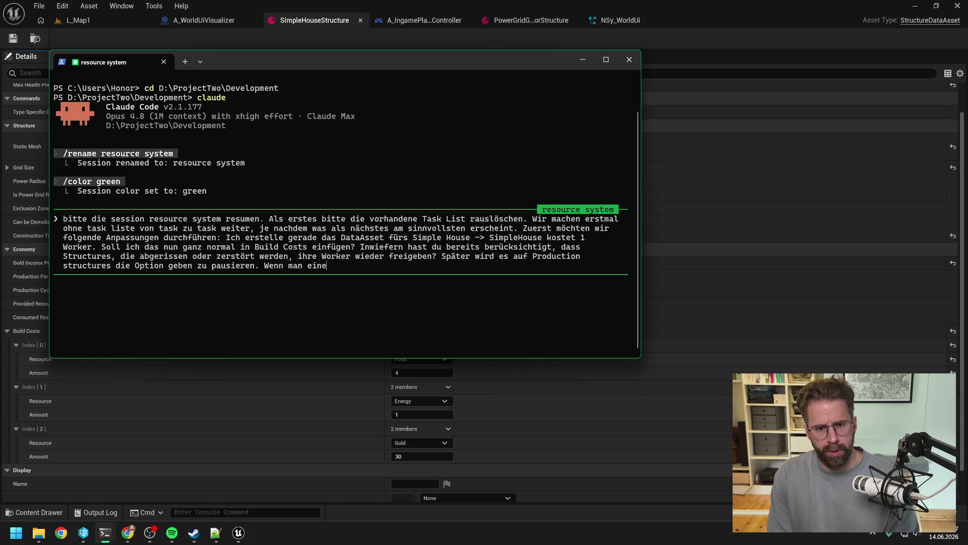
key("BackSpace")
type("pr")
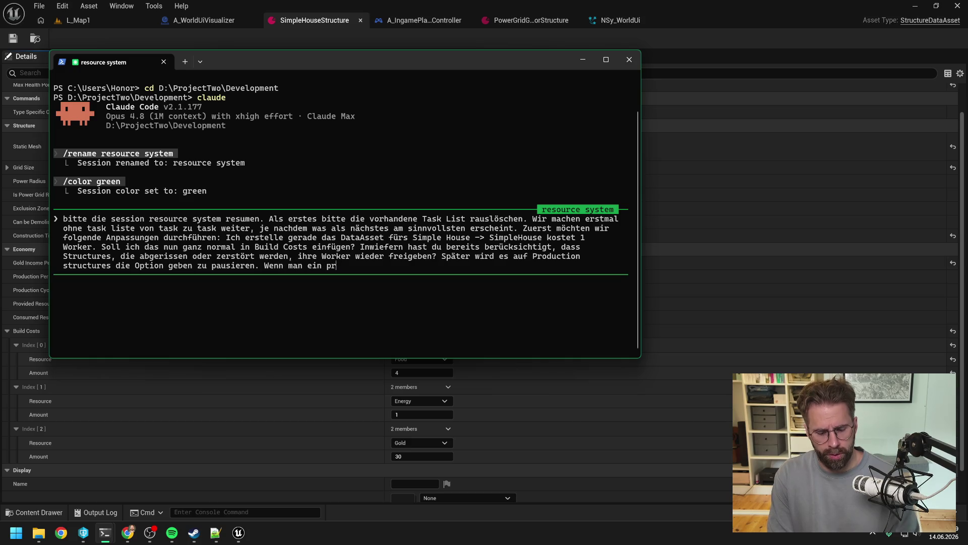
type("odution")
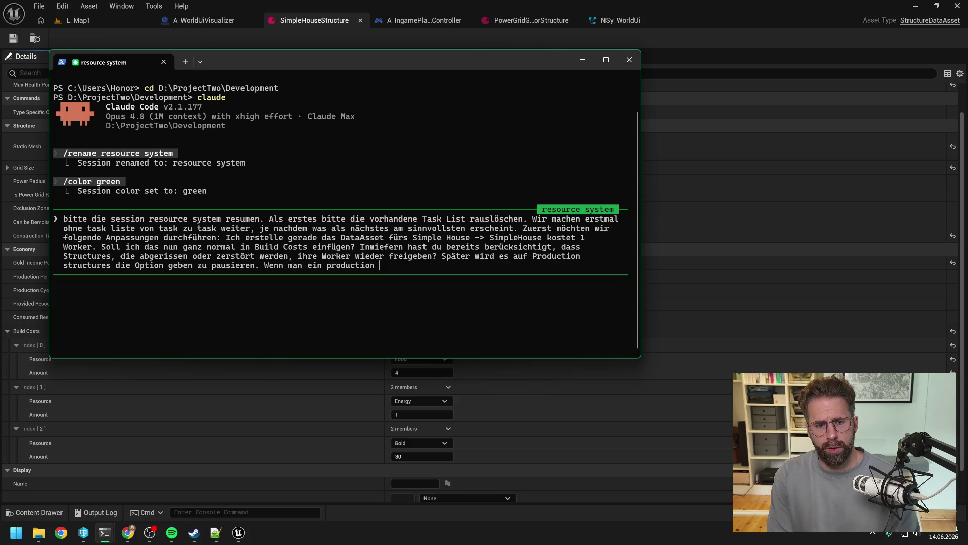
type("tructur")
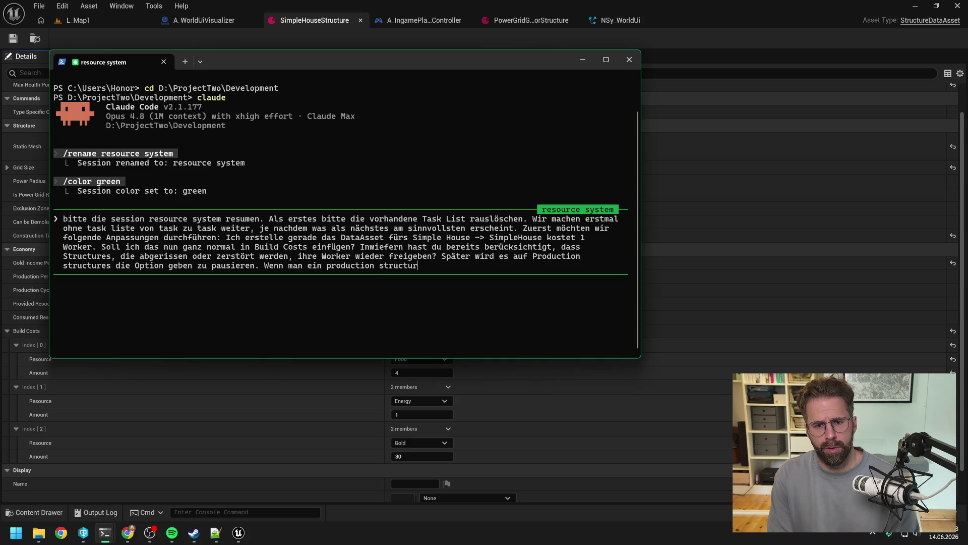
type("e pausiert, ")
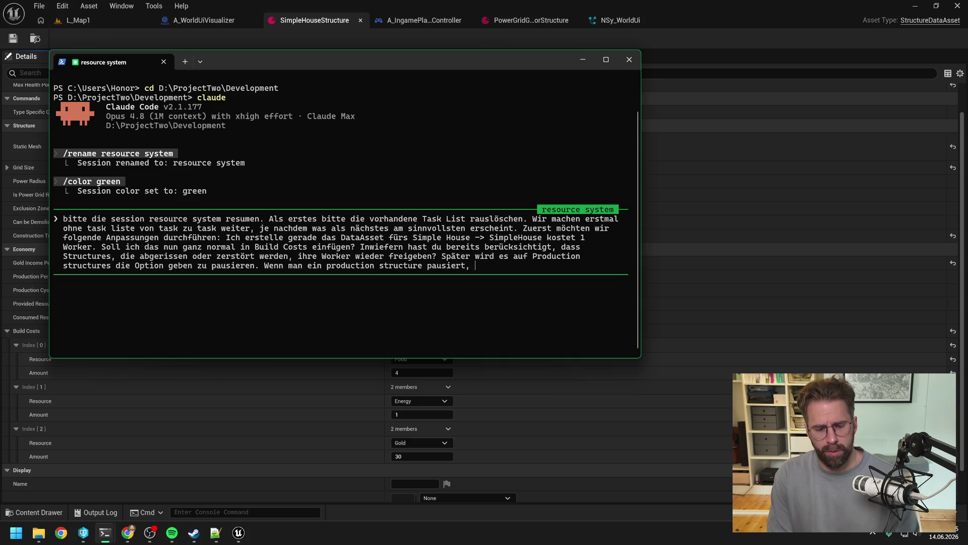
type("bleibt")
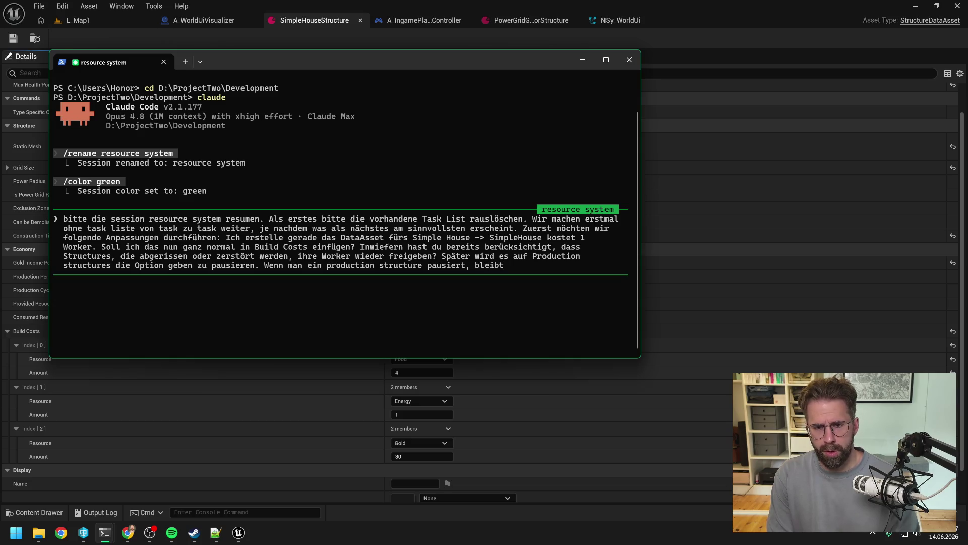
type(" der production")
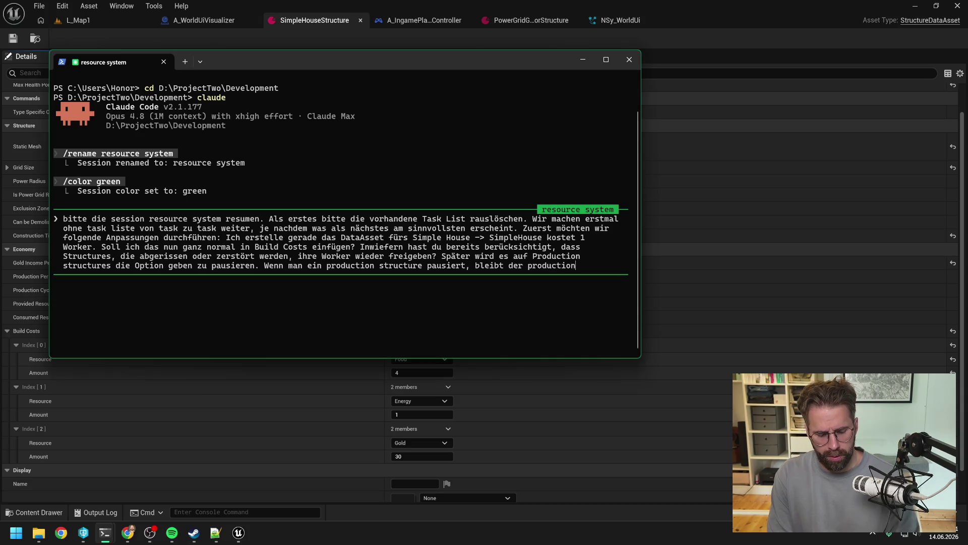
type(" progres")
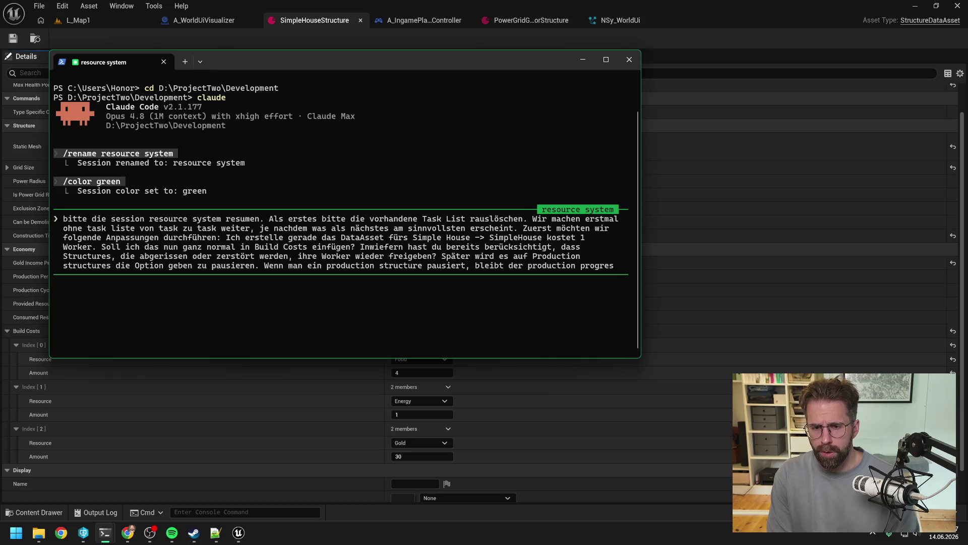
type("s an")
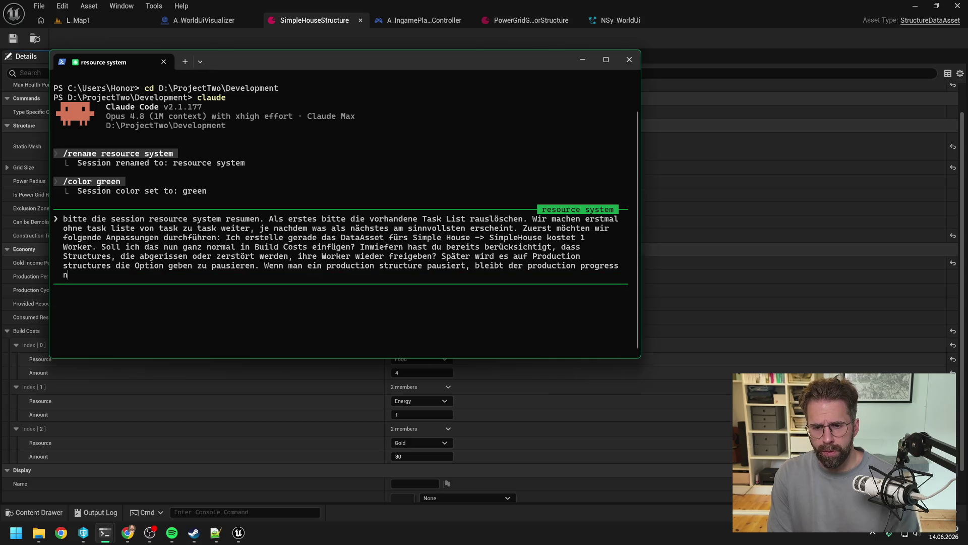
type("gehalten, auß")
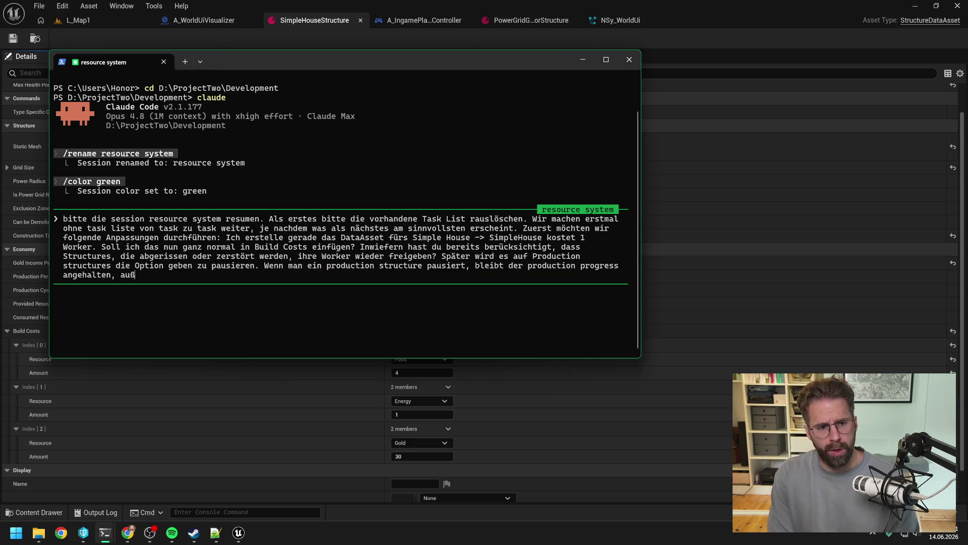
type("erdem werden die")
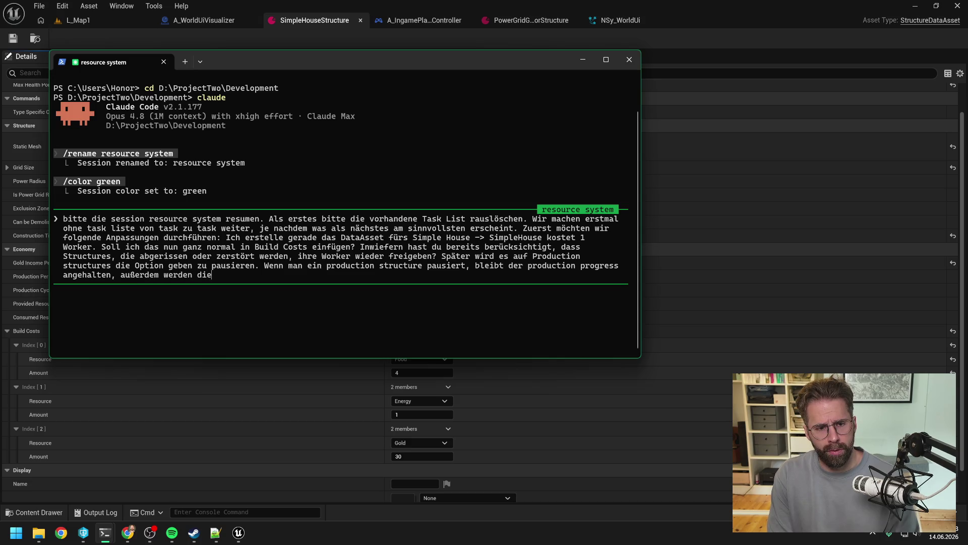
type(" worker der Str")
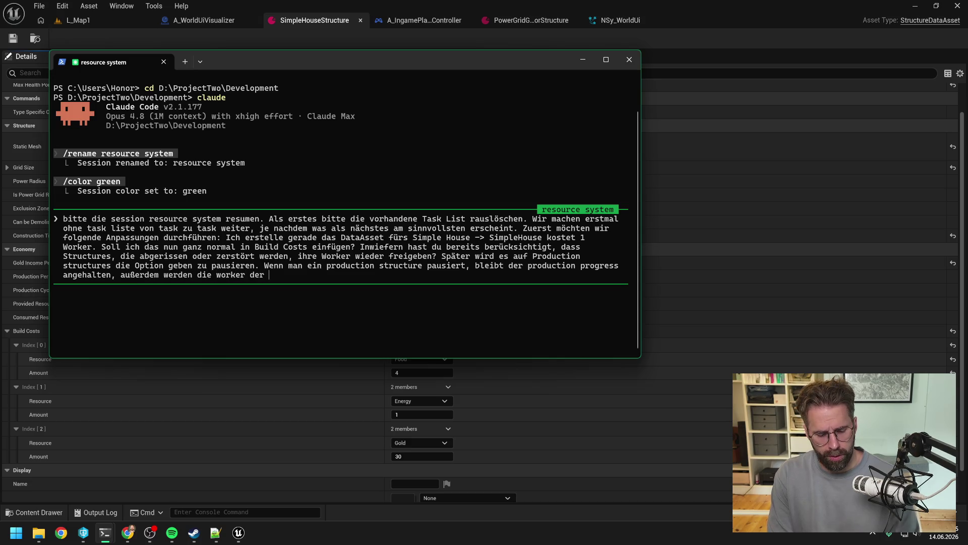
type("ucture")
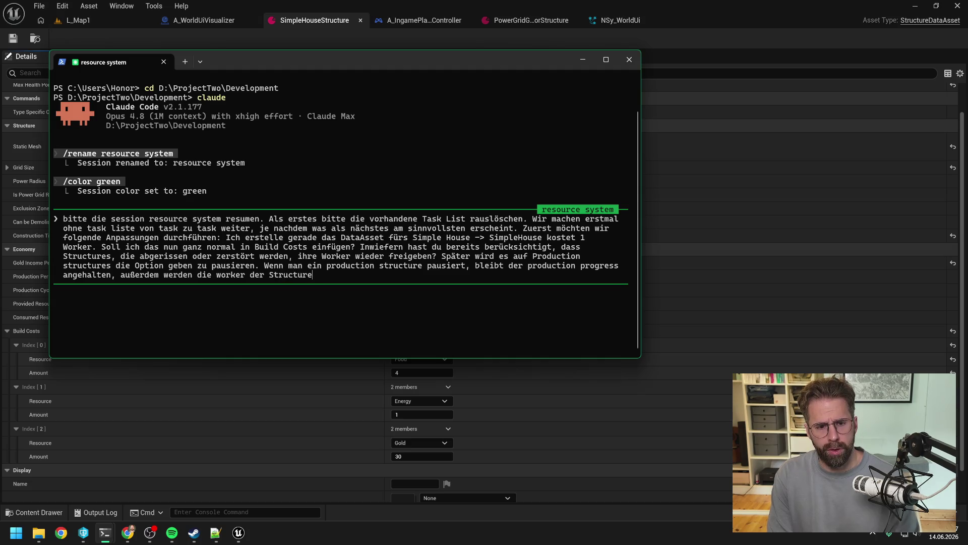
type(" fre")
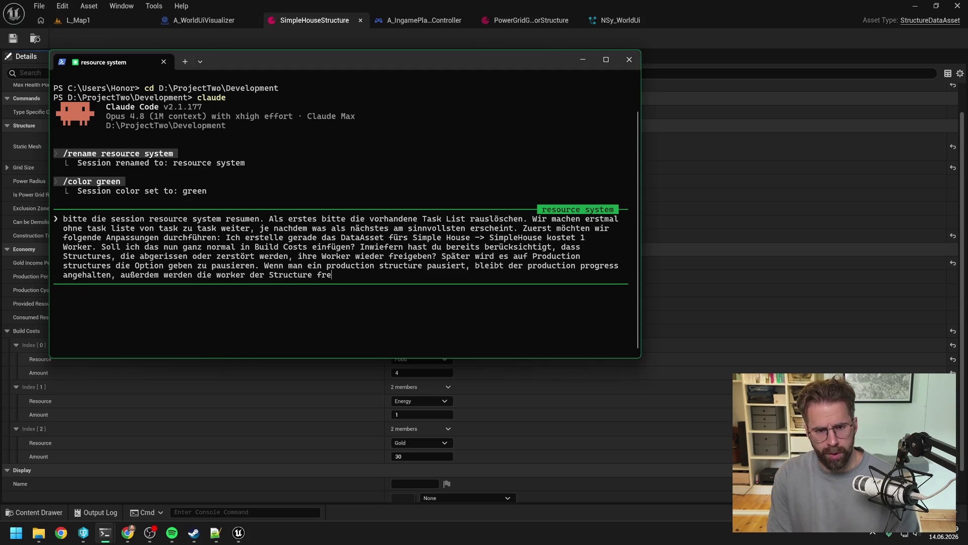
type("igegeben, ")
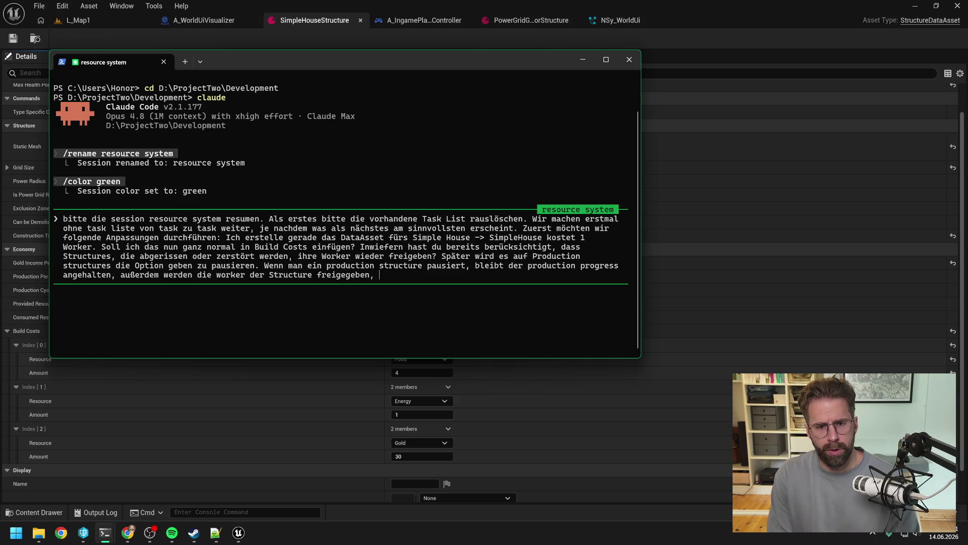
key("BackSpace")
key("BackSpace")
type(". Wenn wir d")
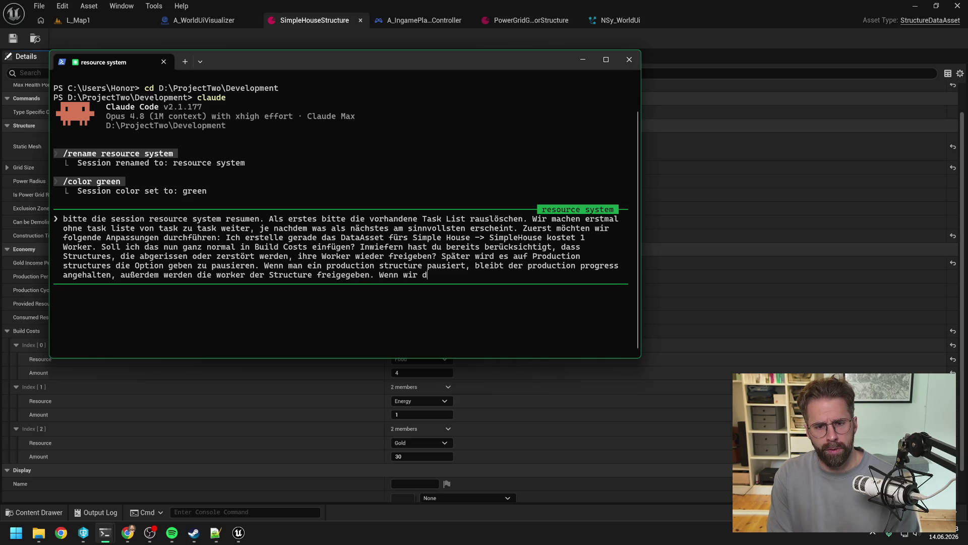
type("ie prdu")
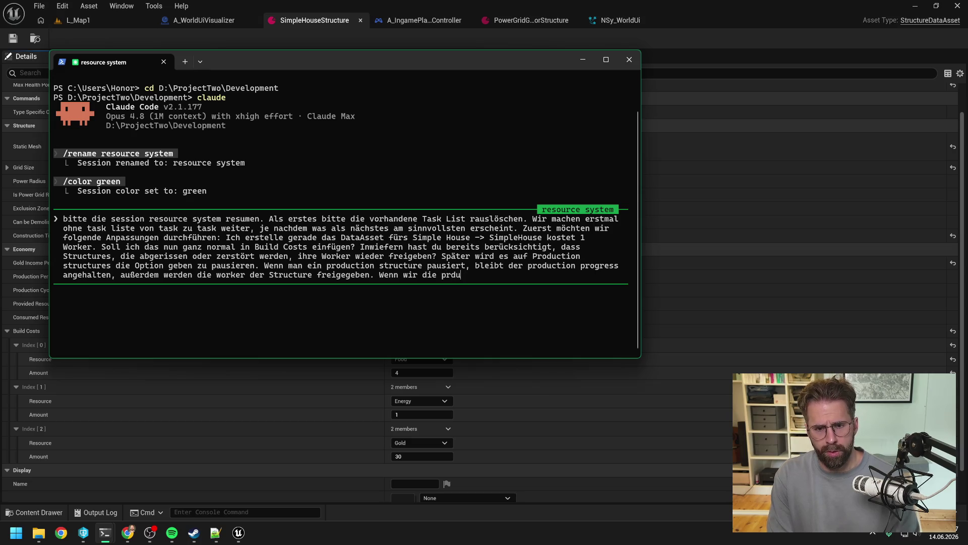
key("BackSpace")
key("BackSpace")
type("oduction")
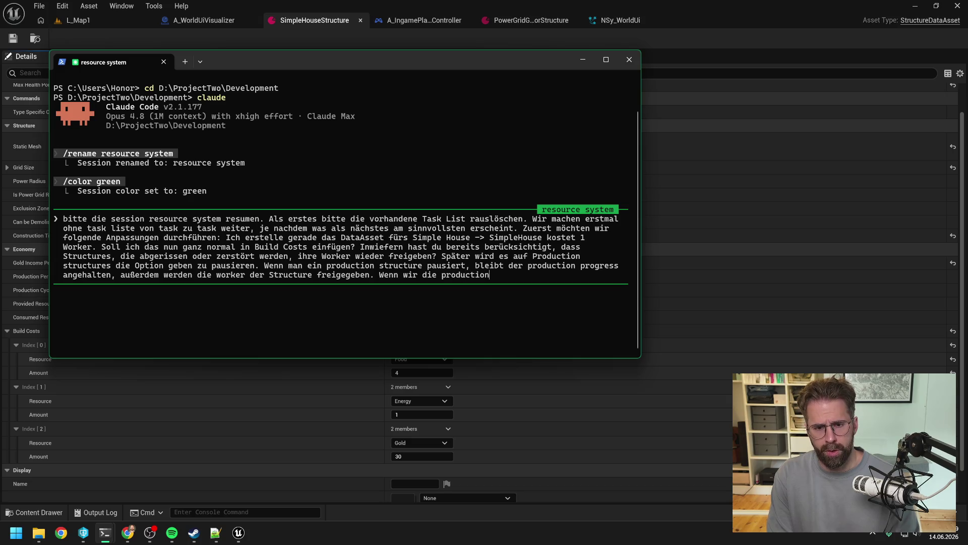
type(" fortsetzen")
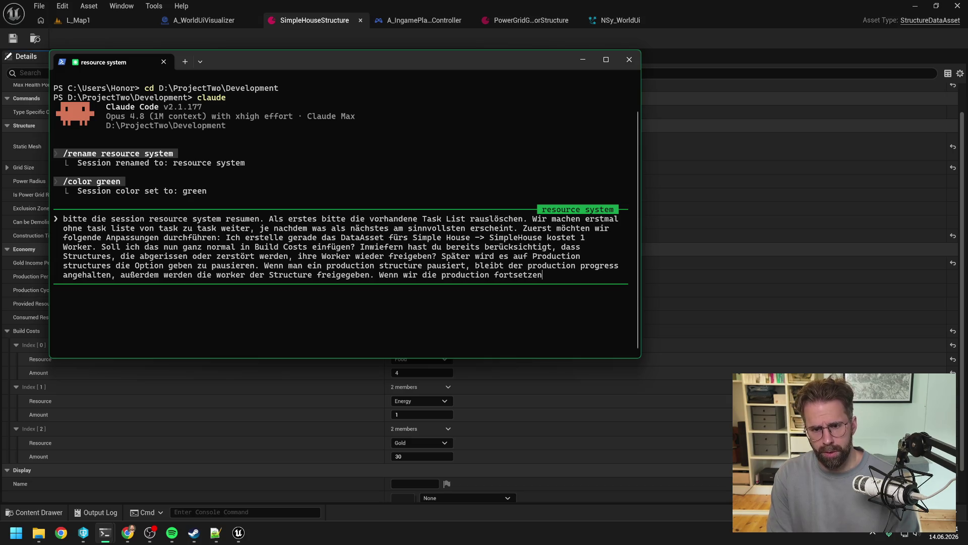
type(" möchten, müss")
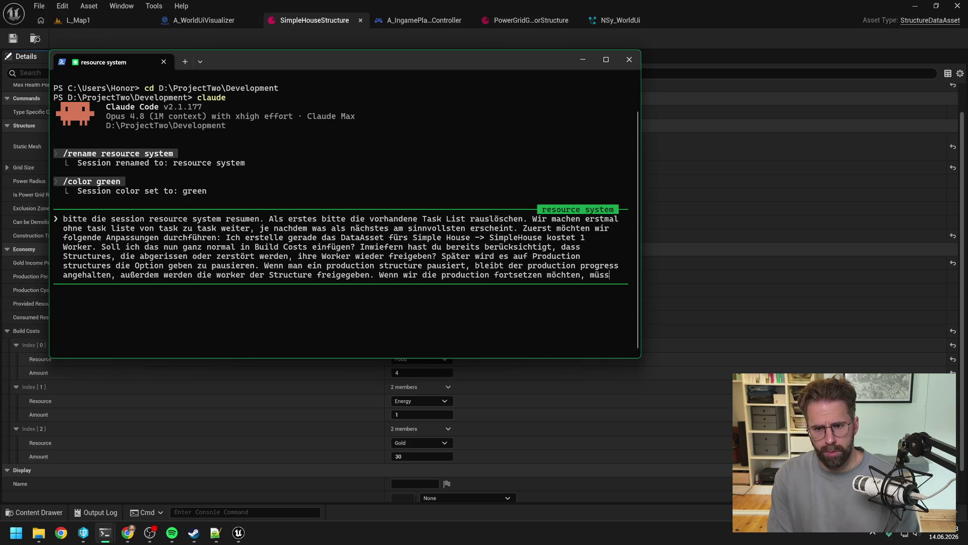
type("en wir nun wieder work")
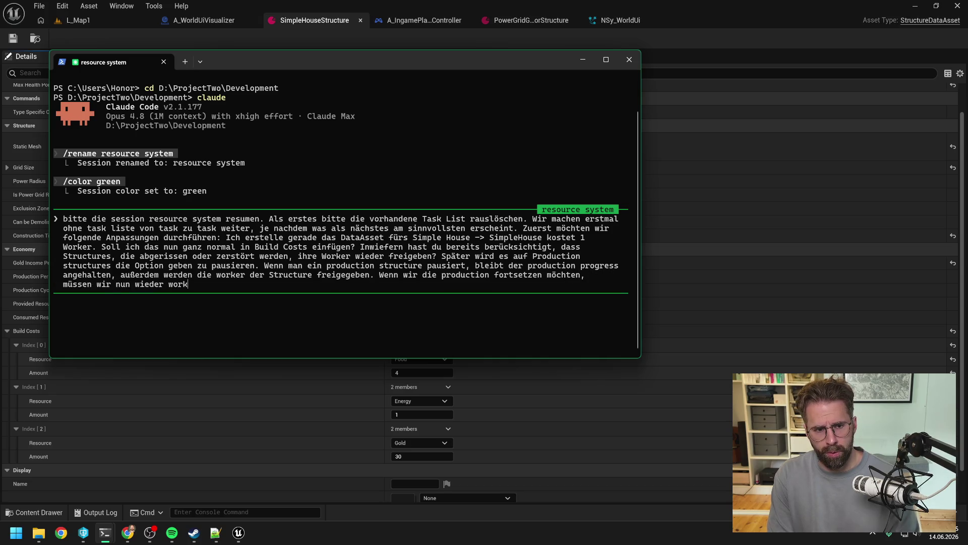
type("er bezah")
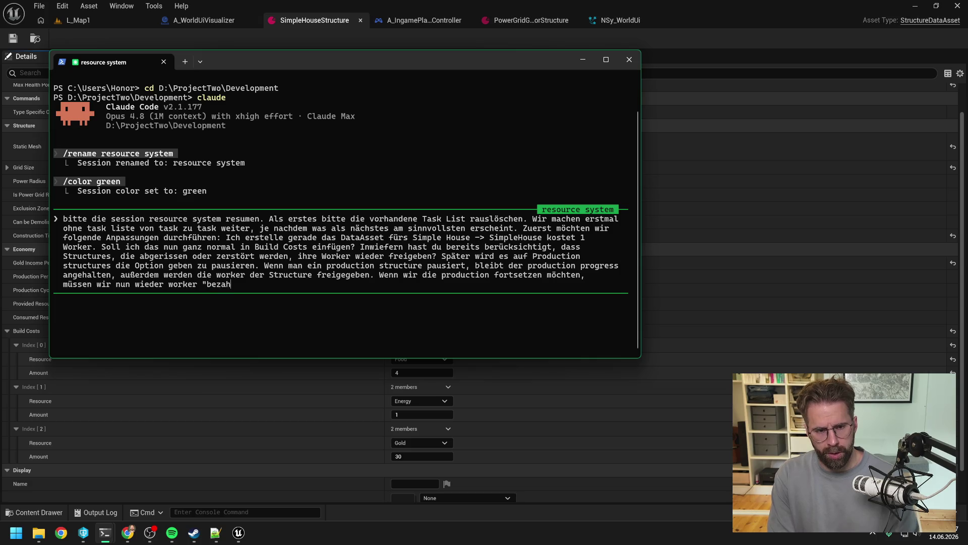
type("len\". können")
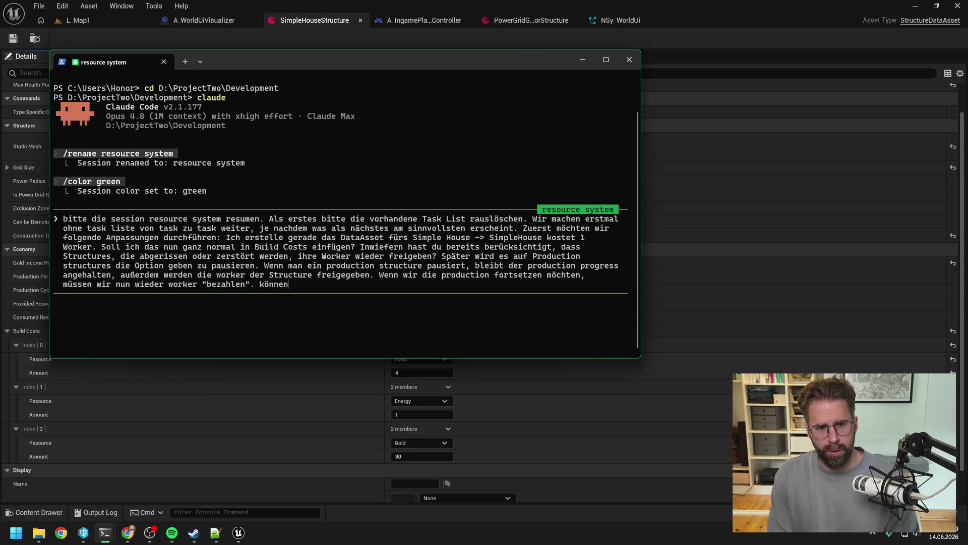
type(" also nur resume kl")
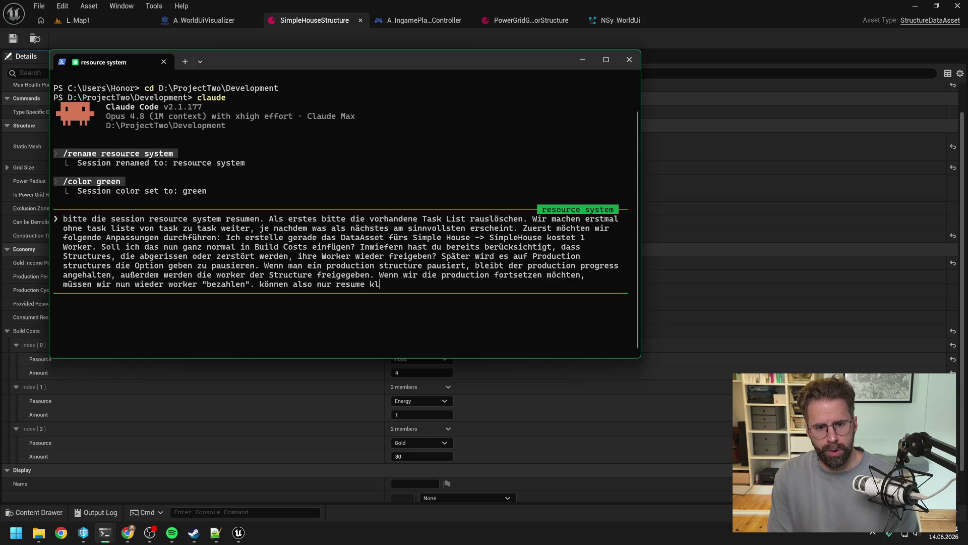
type("icken, wenn wir noc")
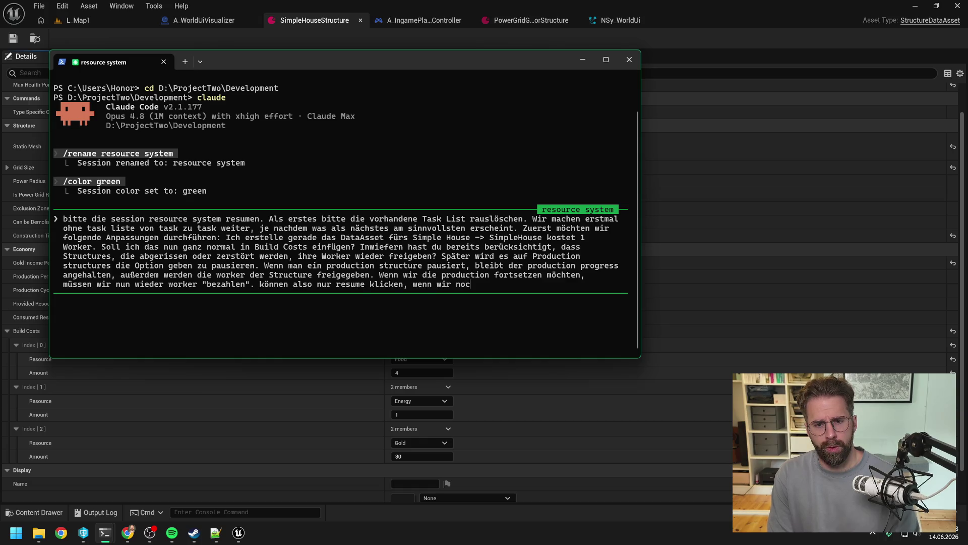
type("h genügend worker frei haben.")
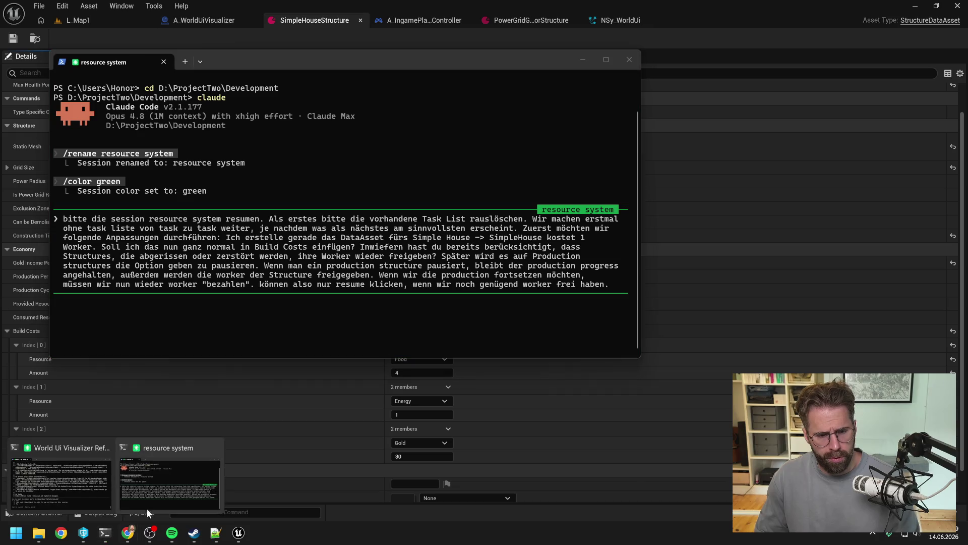
Approve writing the World Ui Visualizer Refactoring.md session document
mouse_move(105, 533)
left_click(79, 478)
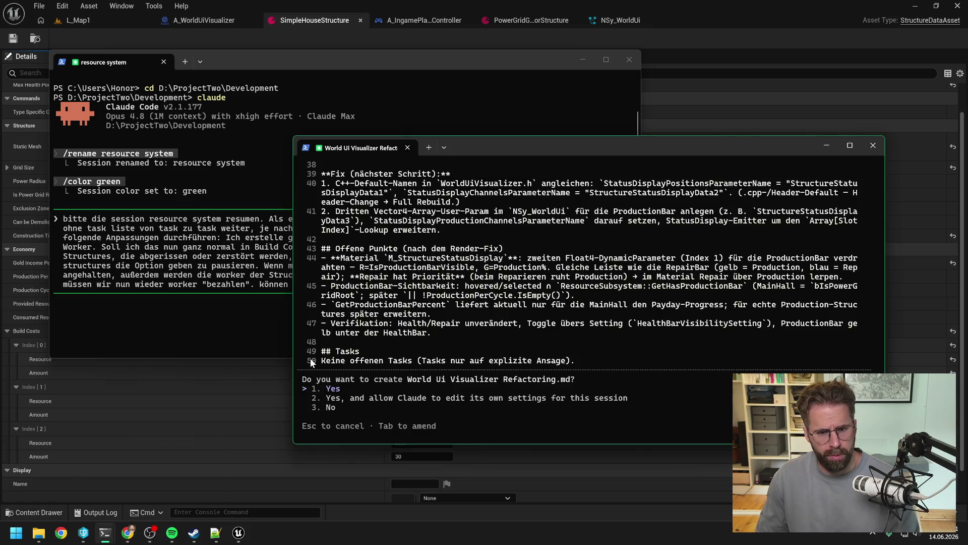
key("Return")
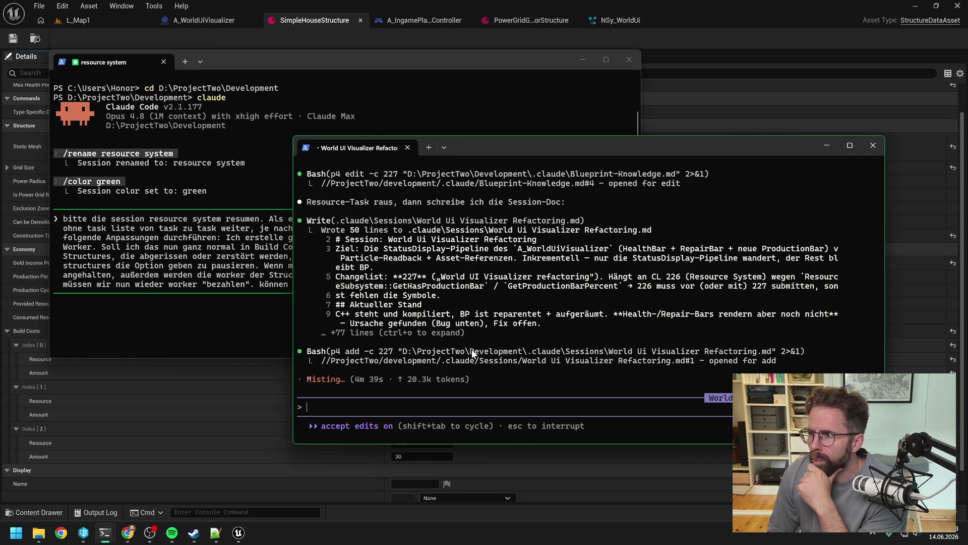
left_click(127, 533)
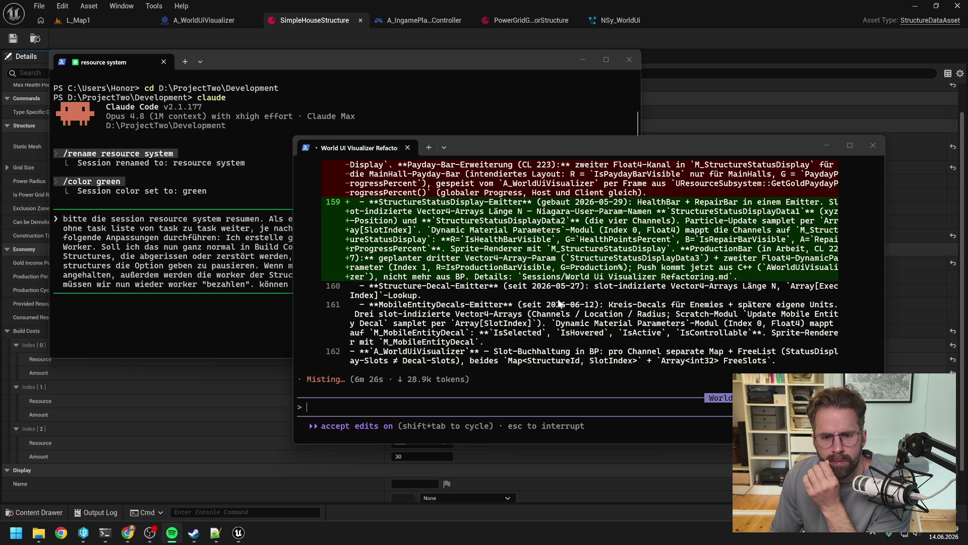
left_click(549, 266)
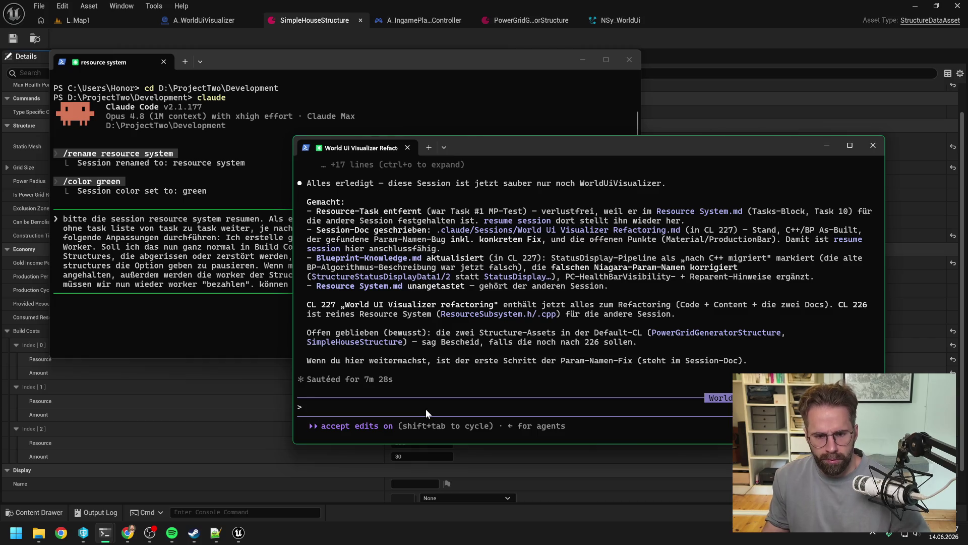
Run /compact on the World UI Visualizer conversation and bring up the P4V pending changelists
type("/compact")
key("Return")
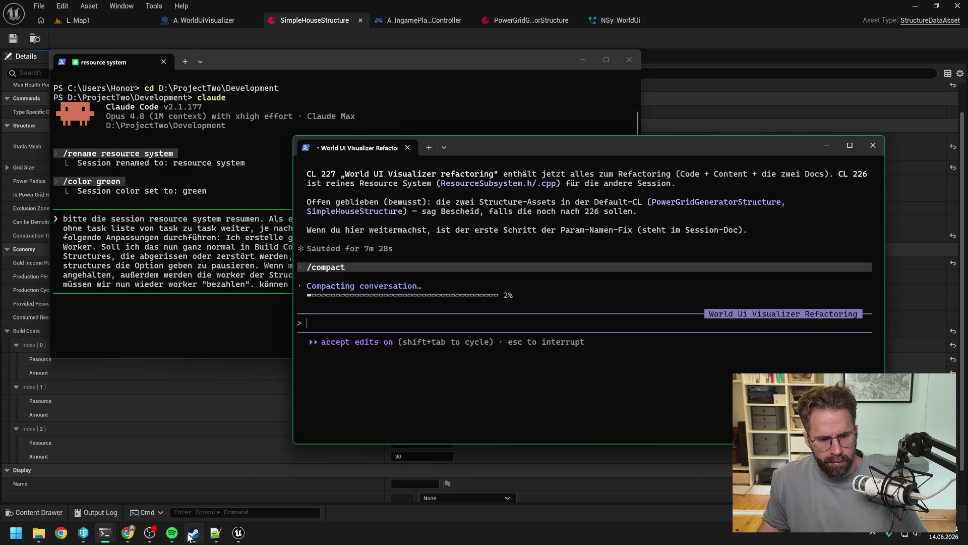
left_click(83, 533)
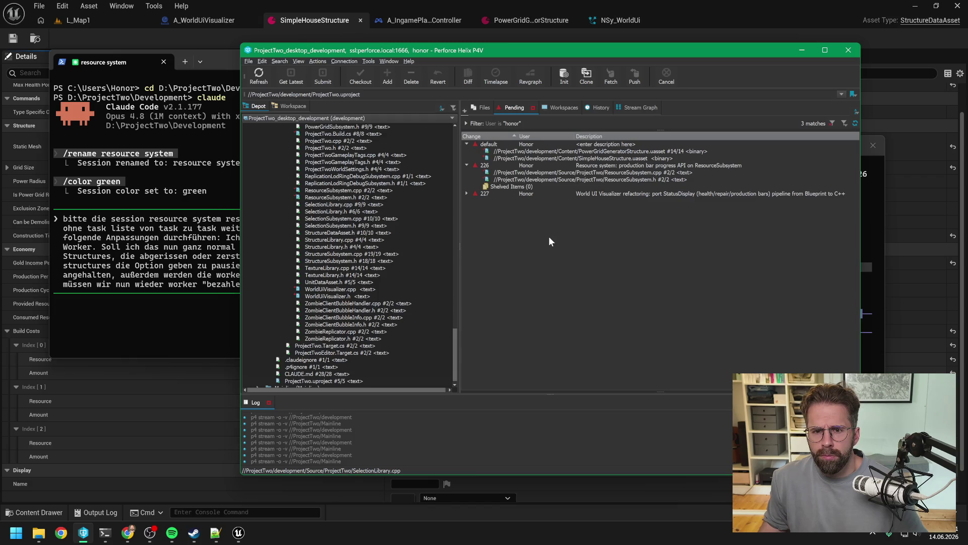
Inspect changelist 227's files in P4V, then return to the resource system session
left_click(466, 193)
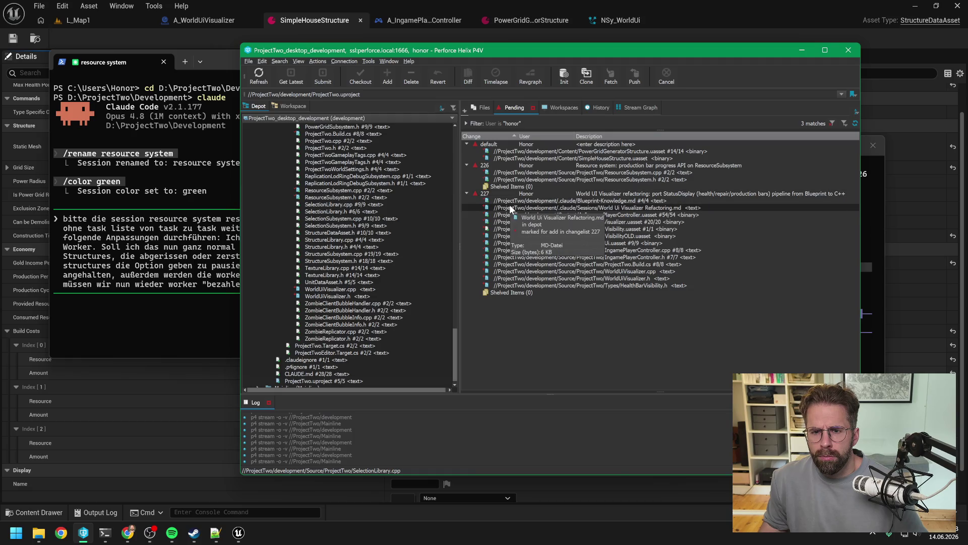
left_click(466, 193)
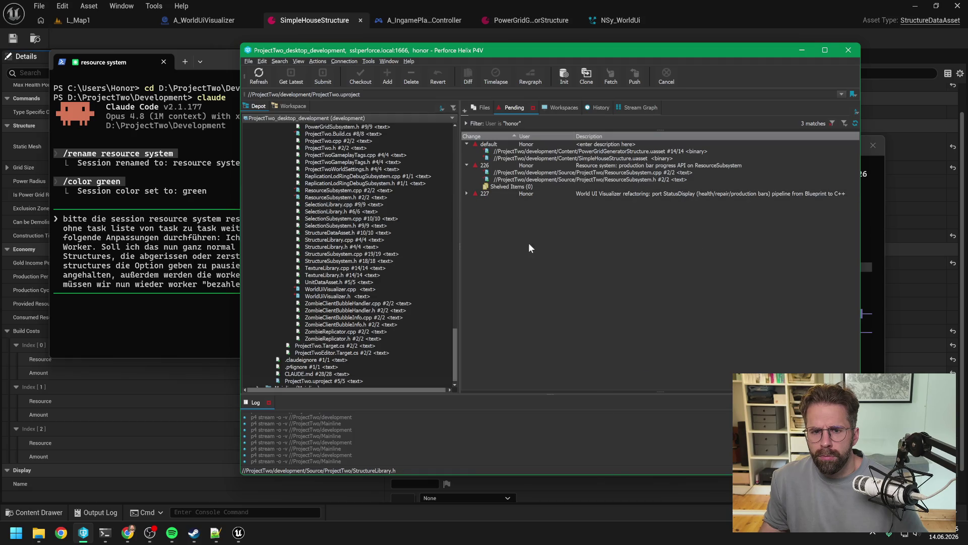
left_click(105, 533)
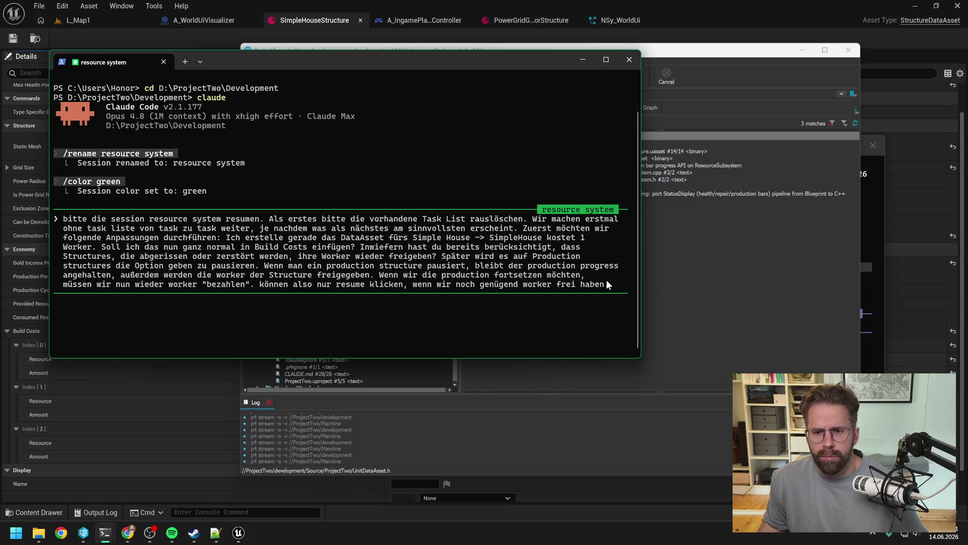
Submit the worker-cost and production-pause request, recheck changelist 227, then switch to the World UI Visualizer session
key("Return")
left_click(754, 282)
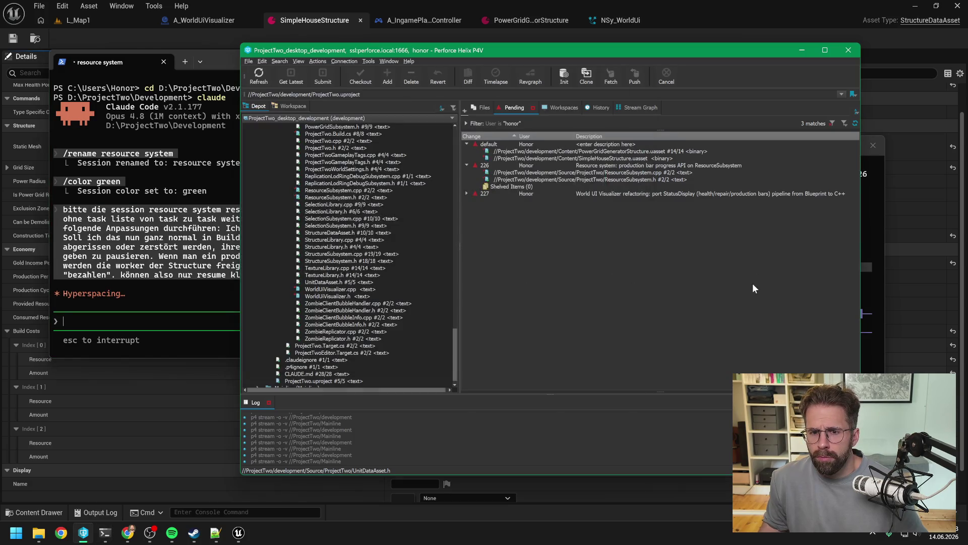
left_click(465, 192)
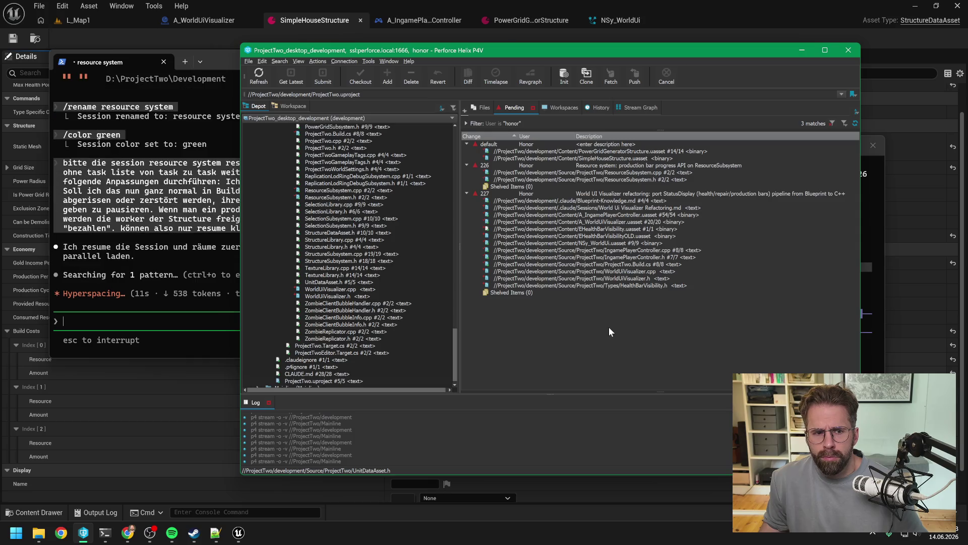
left_click(123, 242)
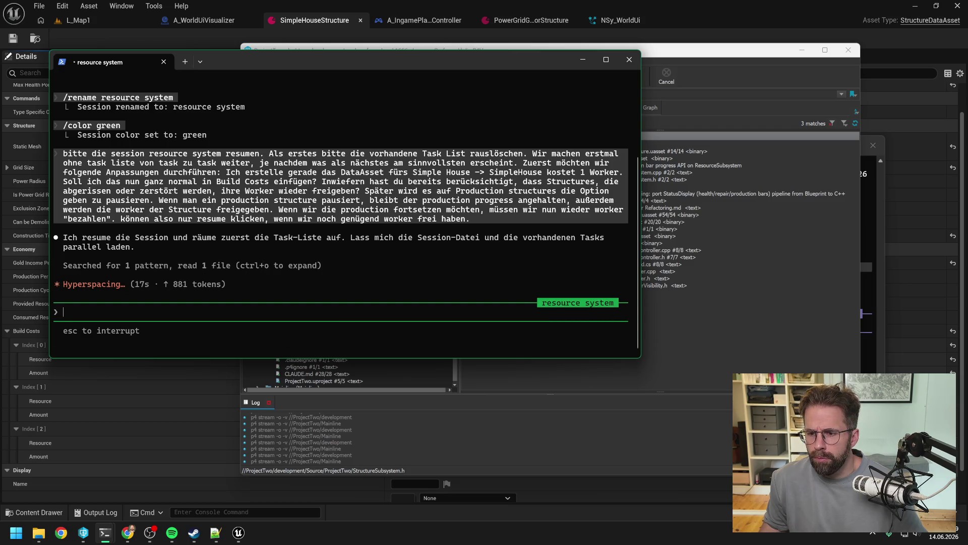
key("alt+Tab")
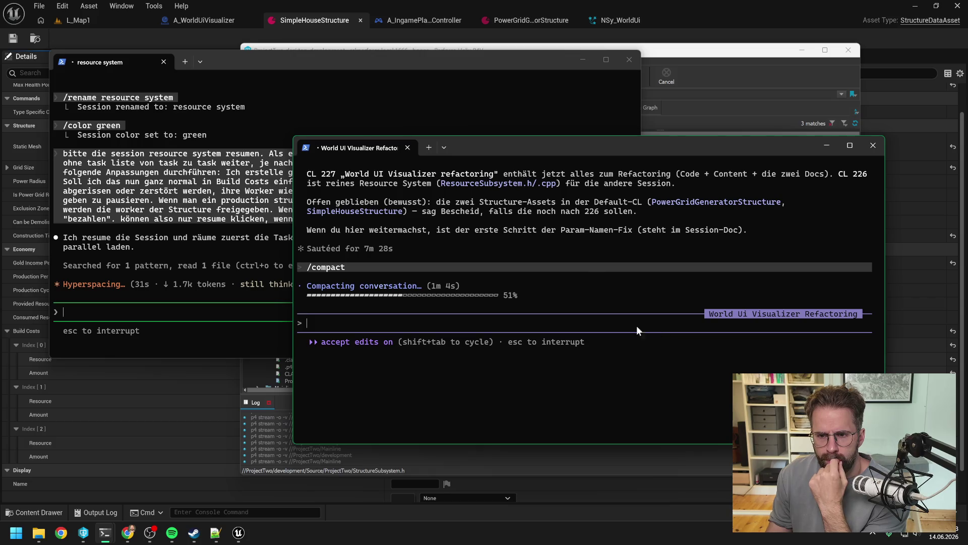
Scroll through the World UI Visualizer summary while compaction runs, then bring P4V forward
scroll(600, 266, "up", 2)
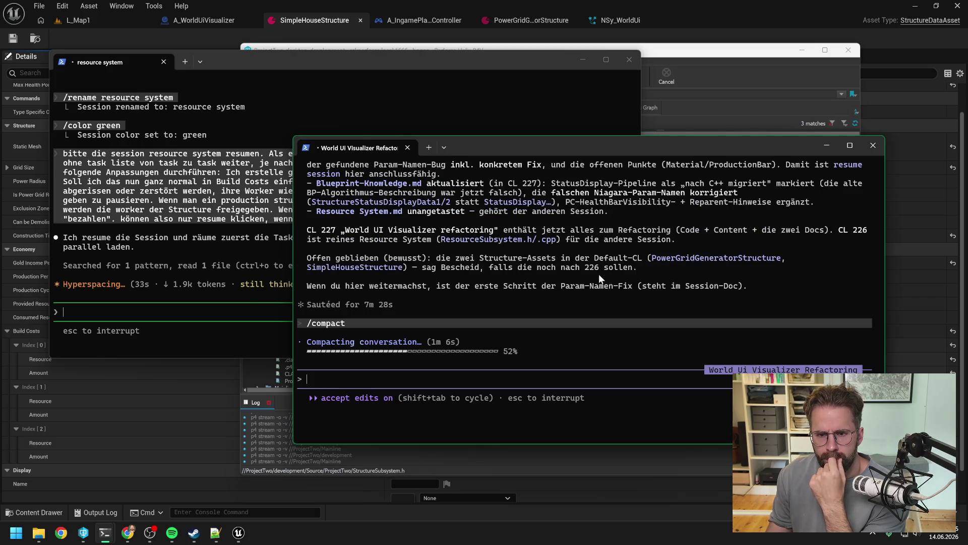
scroll(600, 275, "up", 3)
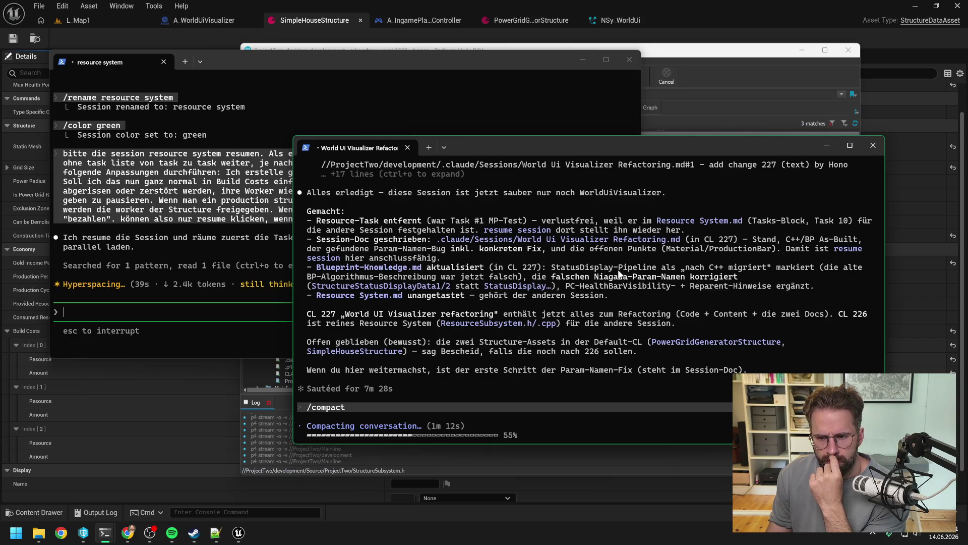
scroll(618, 270, "down", 2)
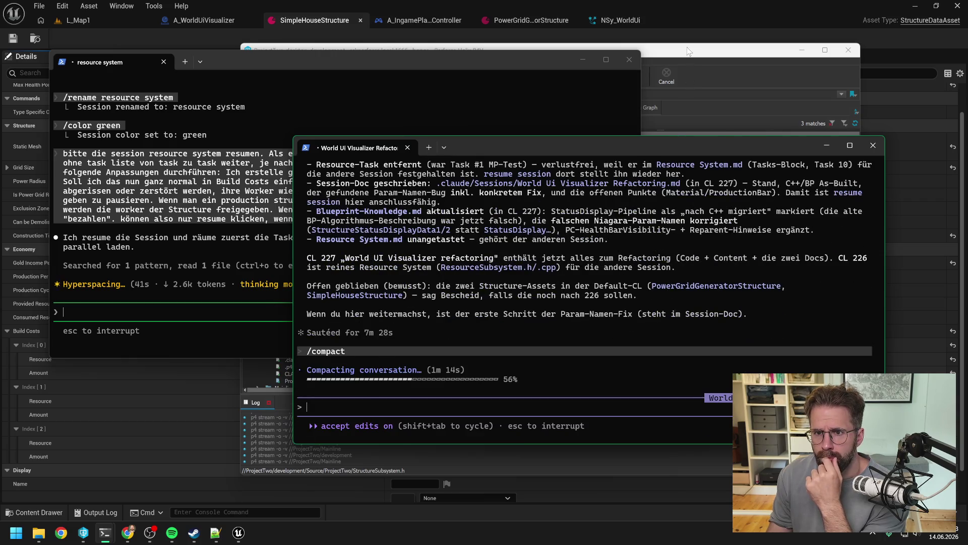
left_click(689, 50)
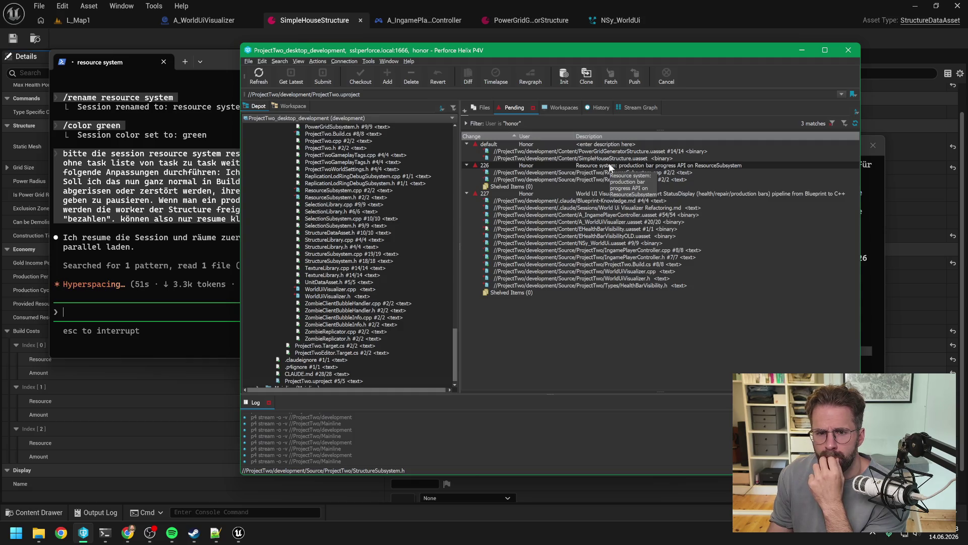
Move SimpleHouseStructure and PowerGridGeneratorStructure .uasset files from the default changelist into 226
left_click(559, 157)
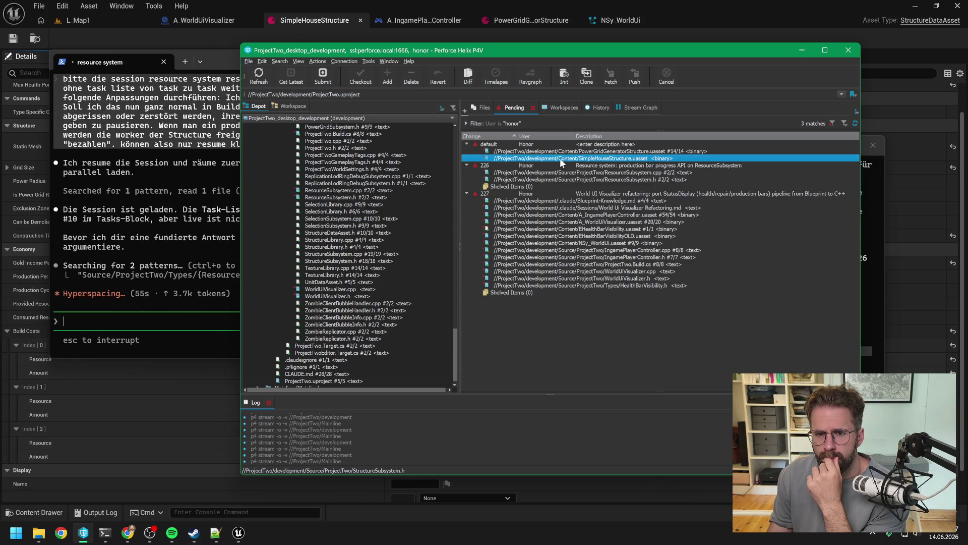
left_click(555, 151)
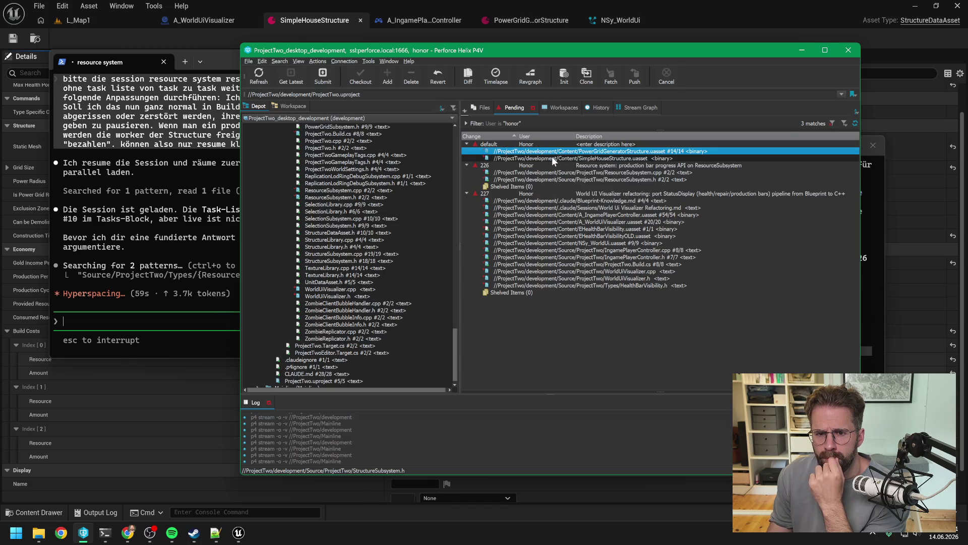
left_click(556, 158)
mouse_move(556, 159)
left_mouse_down()
mouse_move(543, 170)
mouse_move(588, 169)
mouse_move(570, 166)
left_mouse_up()
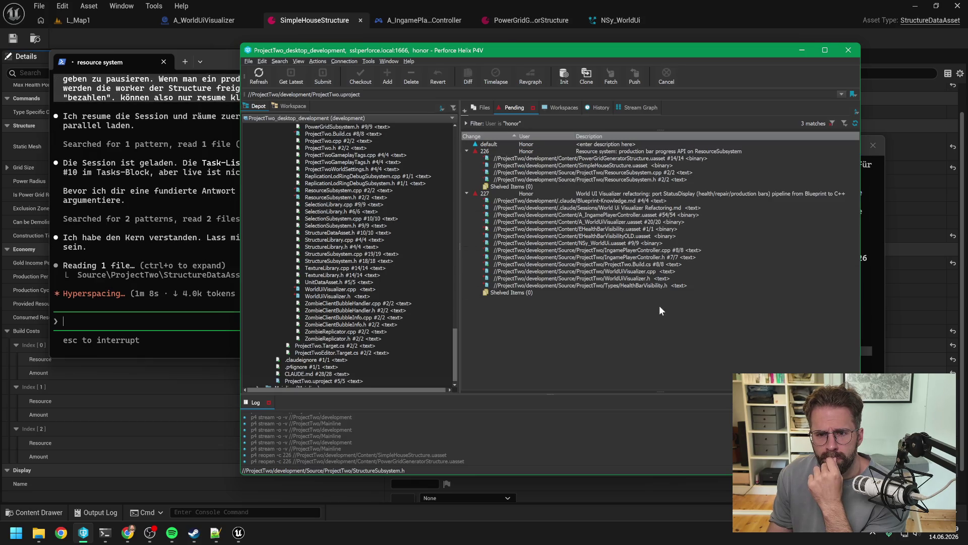
left_click(183, 170)
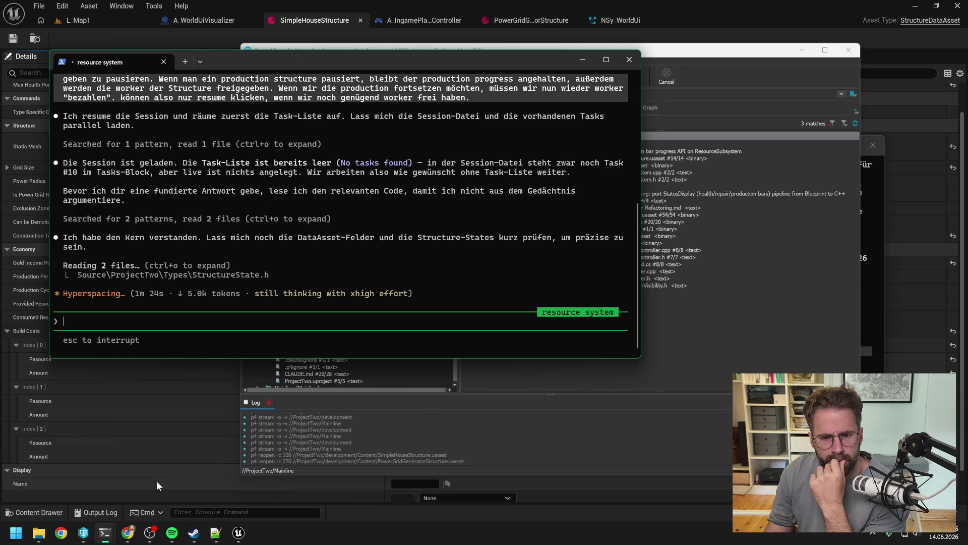
Bring the freshly compacted World UI Visualizer session window to the front
mouse_move(103, 530)
left_click(78, 479)
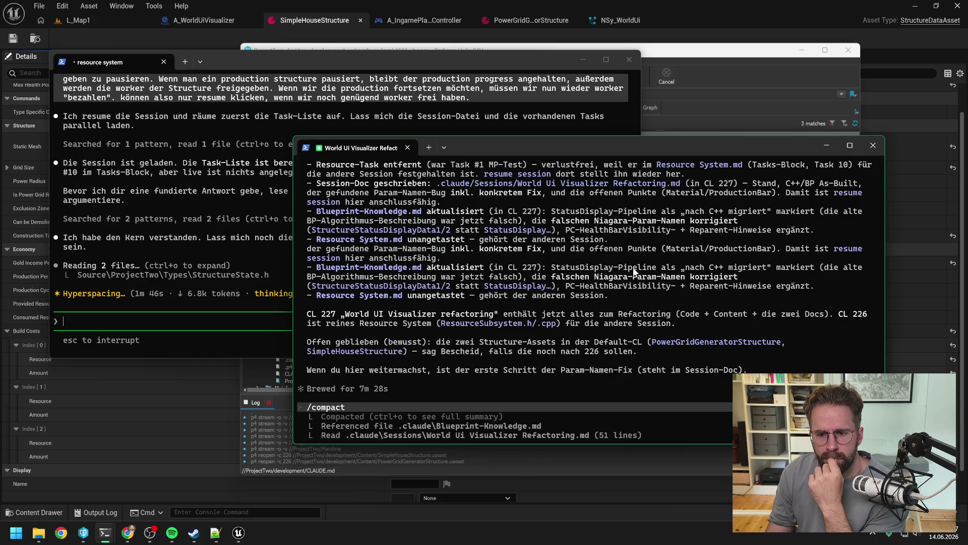
Scroll back through the World UI Visualizer history to the changelist 227 cleanup summary and /compact output
scroll(634, 273, "up", 5)
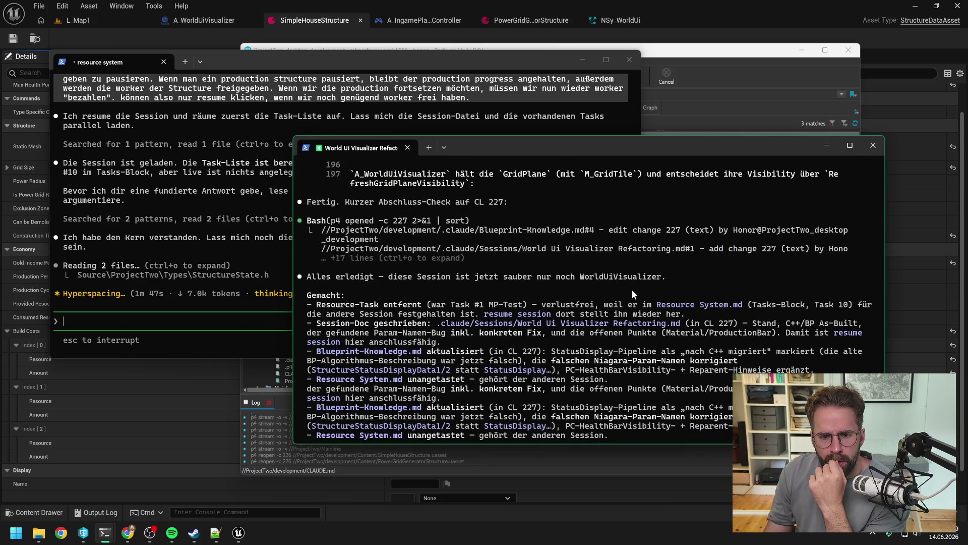
scroll(631, 289, "up", 10)
scroll(631, 289, "up", 10)
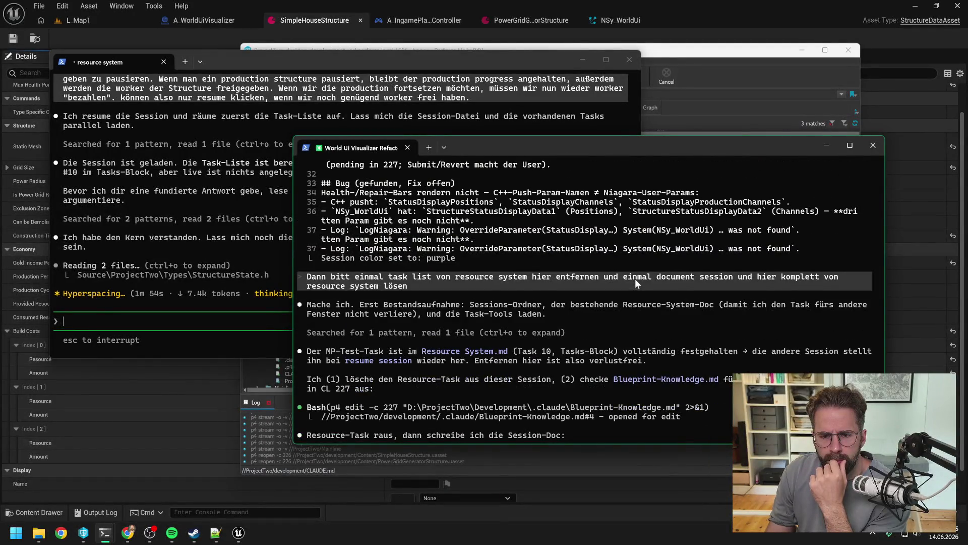
scroll(637, 290, "up", 5)
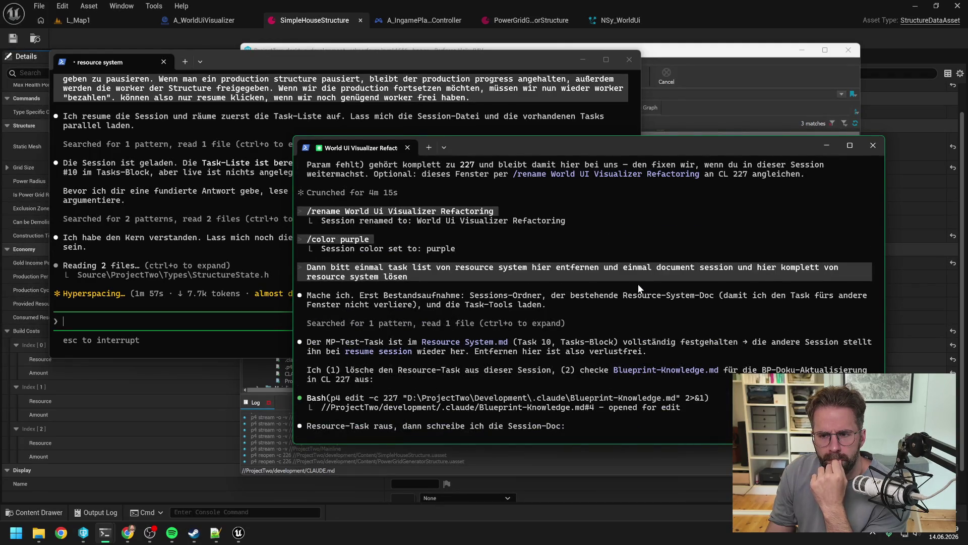
scroll(639, 289, "up", 4)
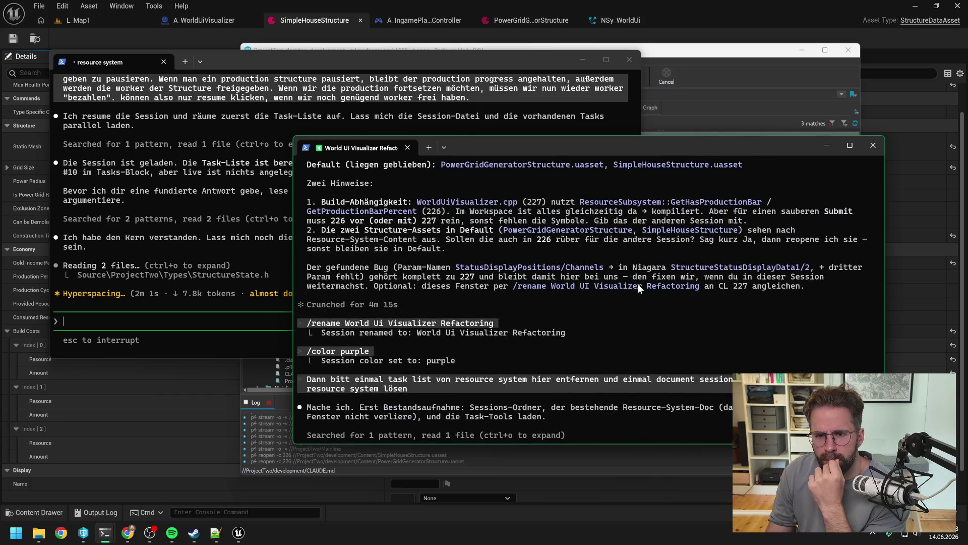
scroll(631, 265, "down", 10)
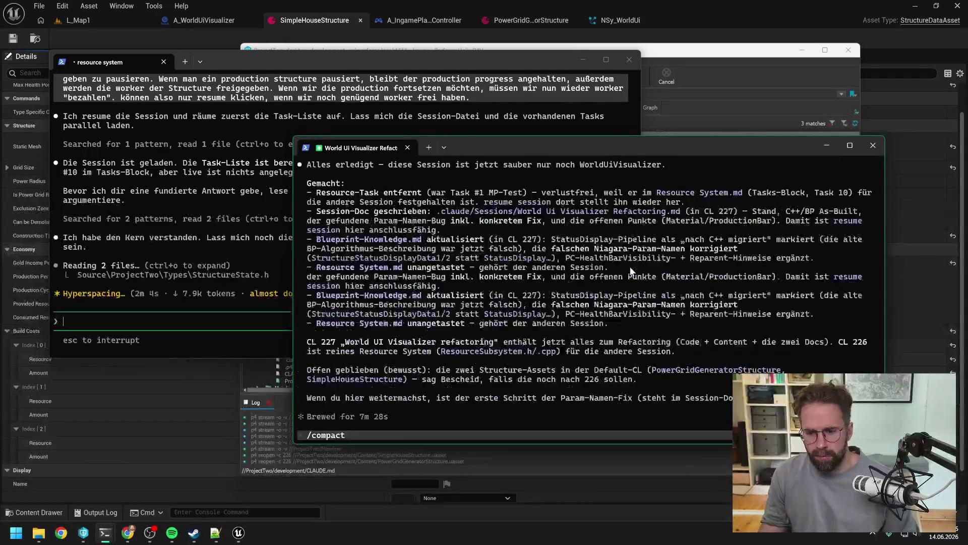
Start typing the prompt 'Ok dann bitte Niagara Arrays auch beim Push Strcu' in the compacted session
type("Ok dann bitte Niagar")
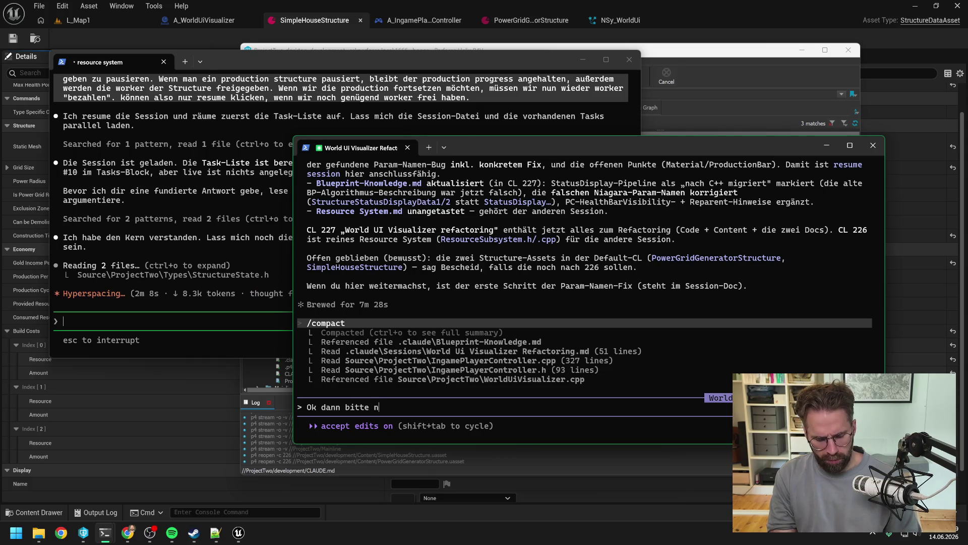
type("a ")
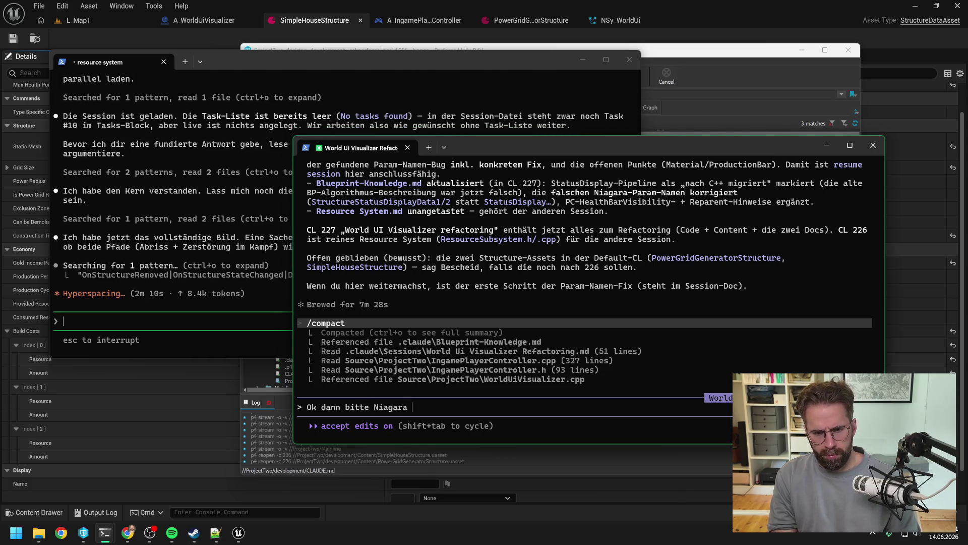
type("A")
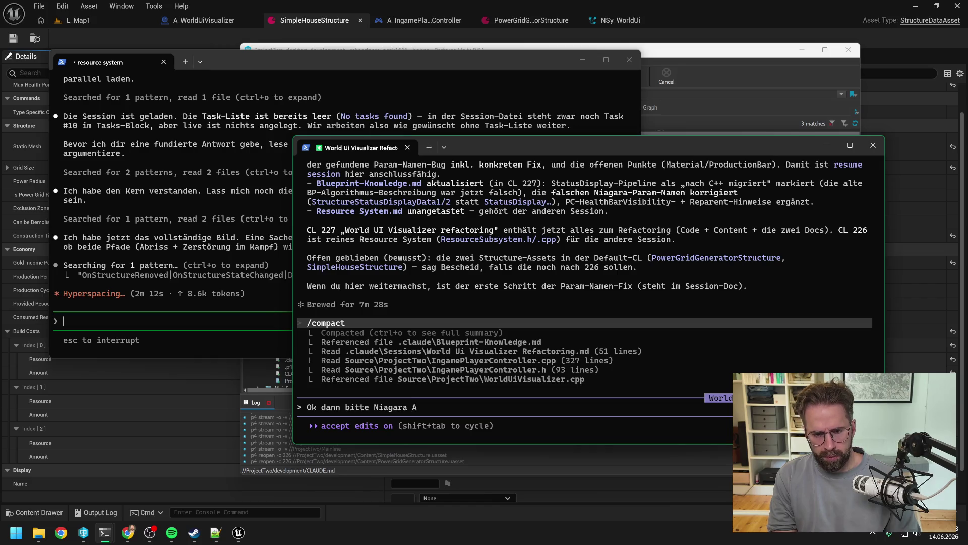
type("rrays auch ")
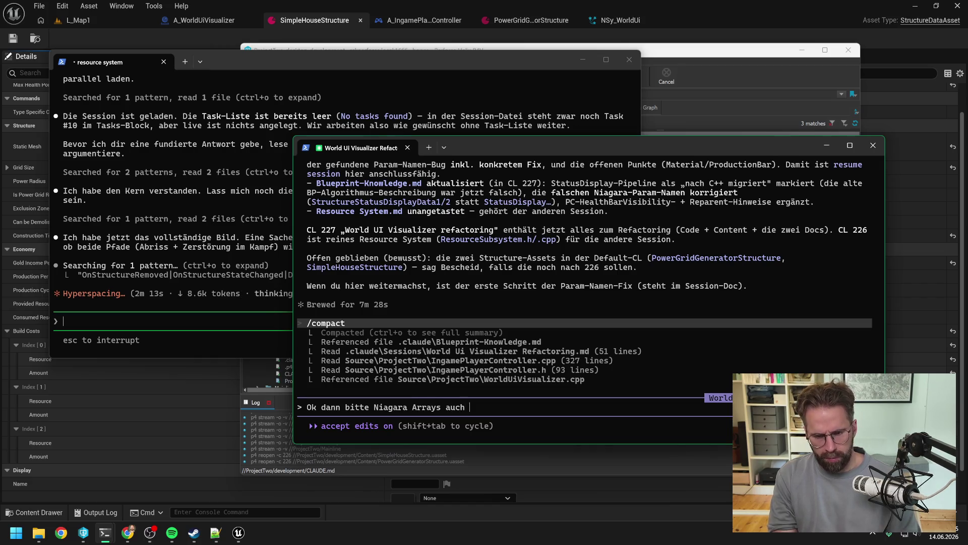
type("beim Push ")
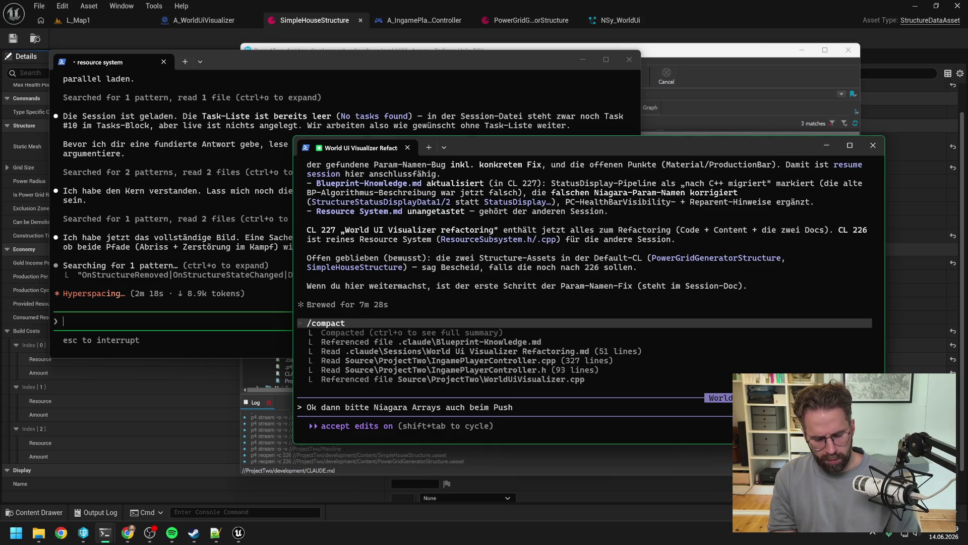
type("Strcu")
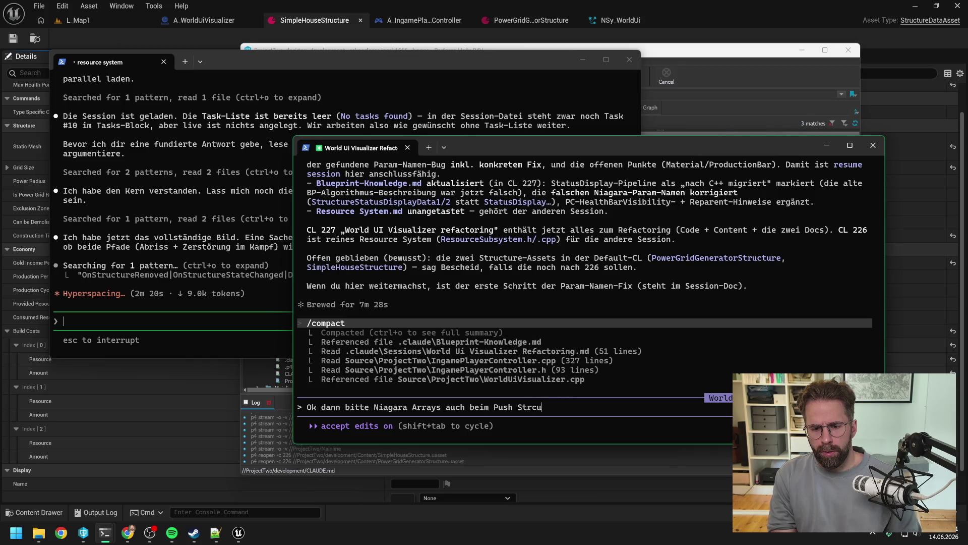
Check the StructureStatusDisplayData1 user parameter name in the NSy_WorldUi Niagara system
left_click(600, 20)
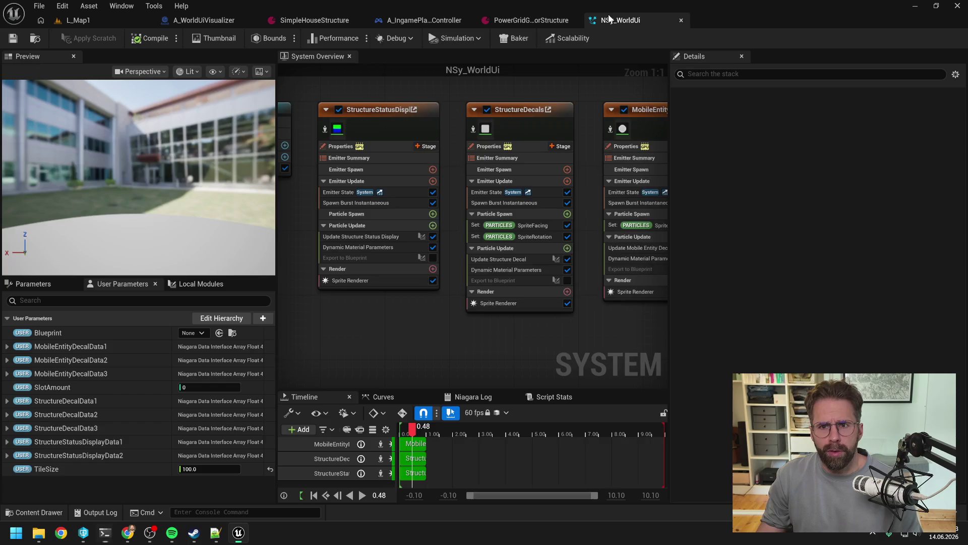
right_click(121, 441)
key("Escape")
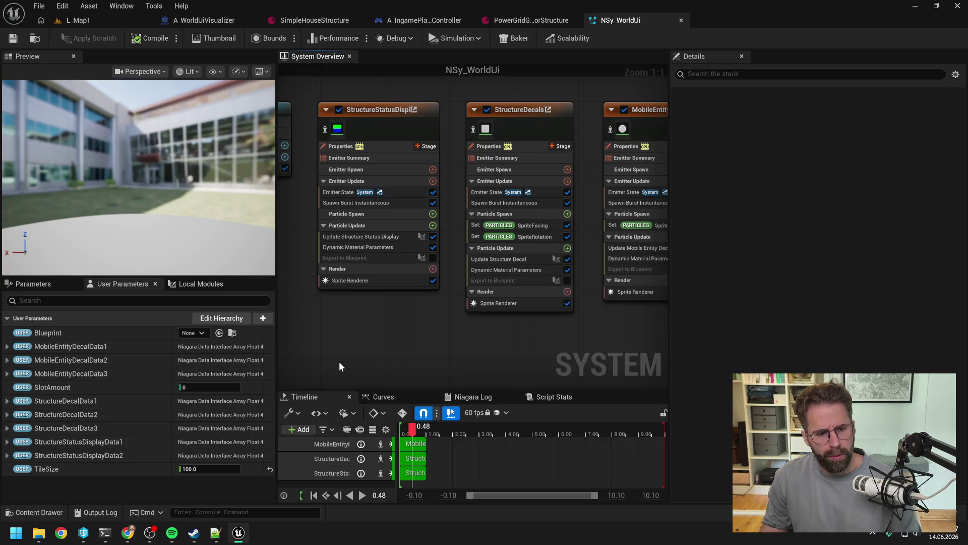
Return to the World UI Visualizer session, passing through the resource system window
mouse_move(104, 532)
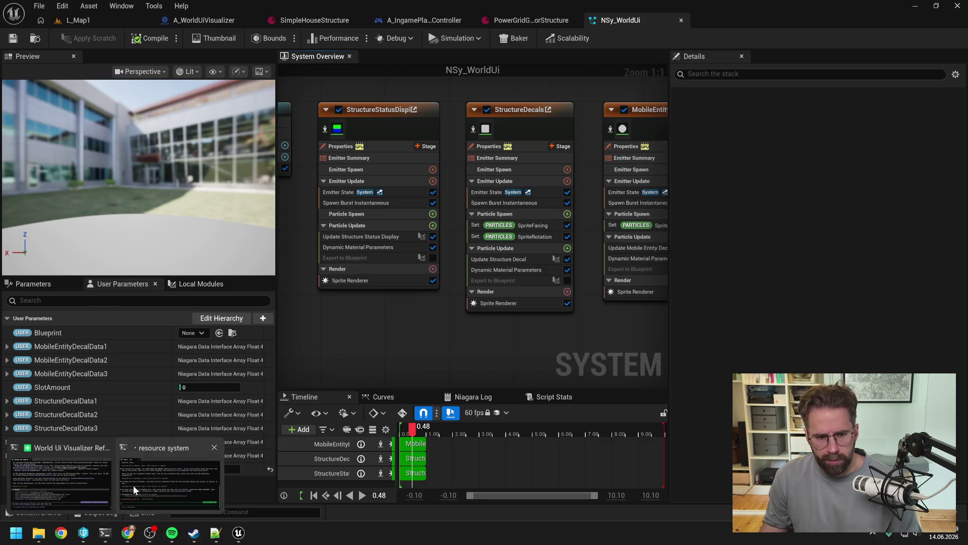
left_click(171, 479)
left_click(60, 492)
Finish and submit the request to name the push arrays StructureStatusDisplayData1, 2 and 3
type("uctureStatusDisplayData1")
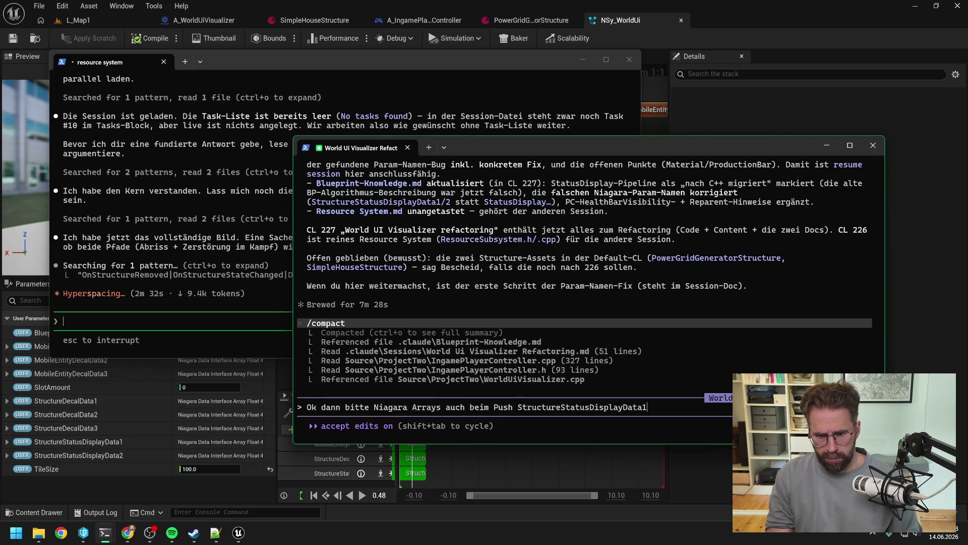
type(", StructureStatusD")
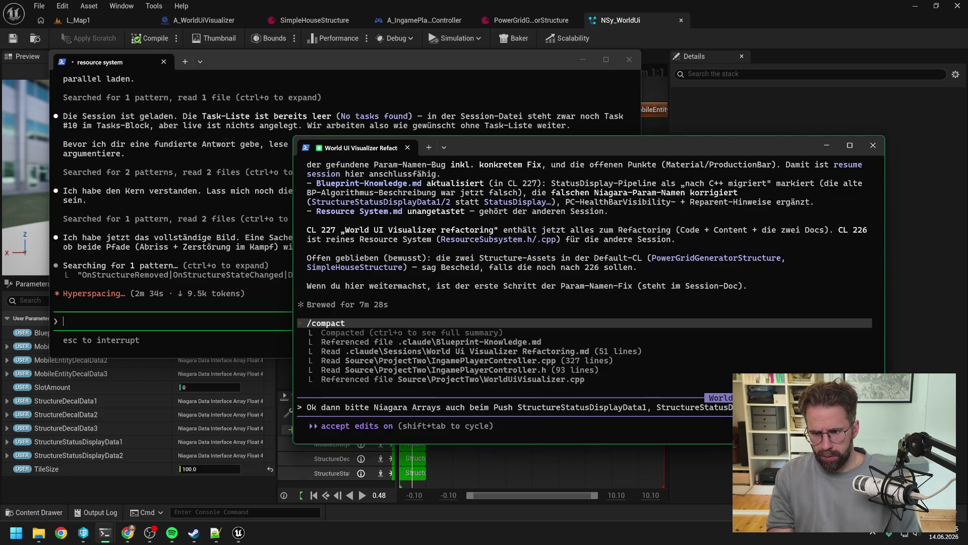
type("StructureStatusDisplayData1")
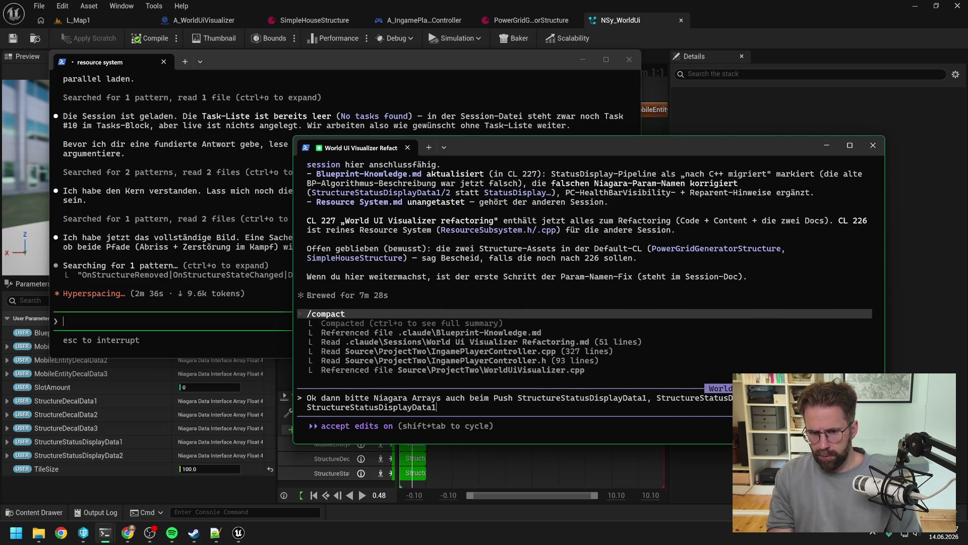
key("BackSpace")
type("3 nennen")
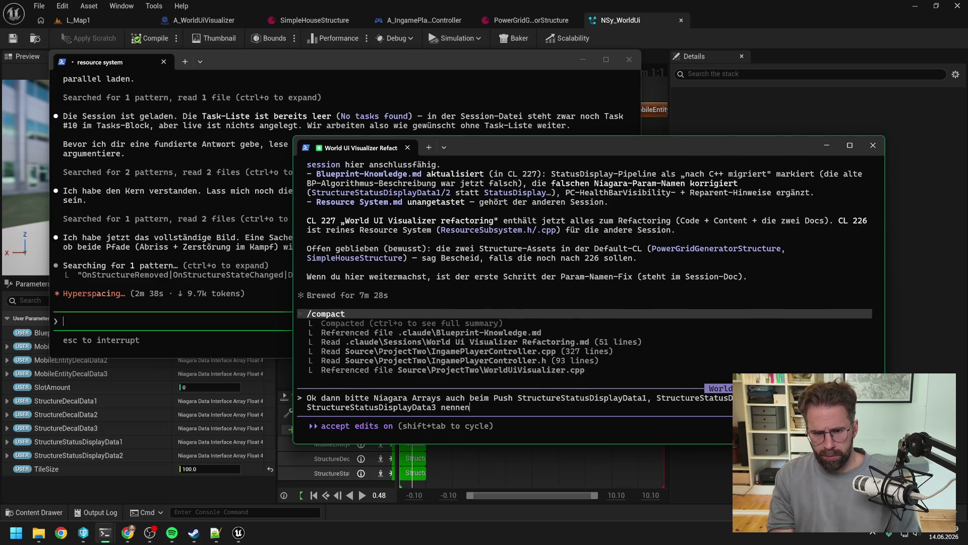
key("Return")
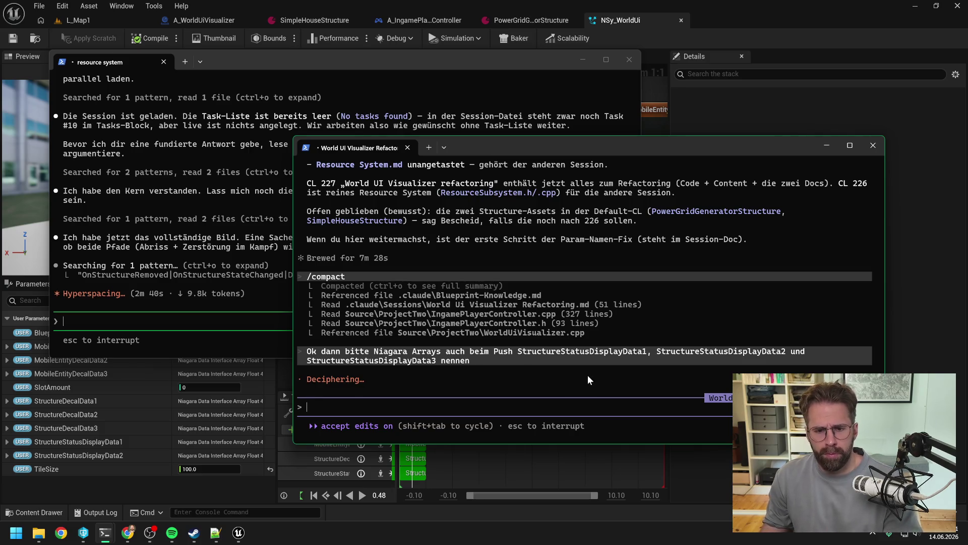
left_click(214, 247)
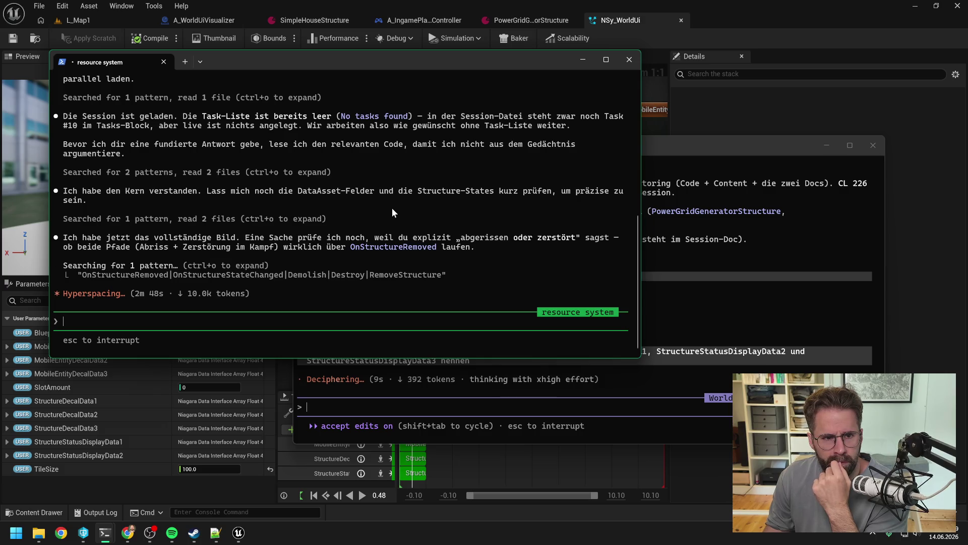
Move the resource system window right and read its answer on worker costs, returns and pausing production
scroll(392, 207, "up", 2)
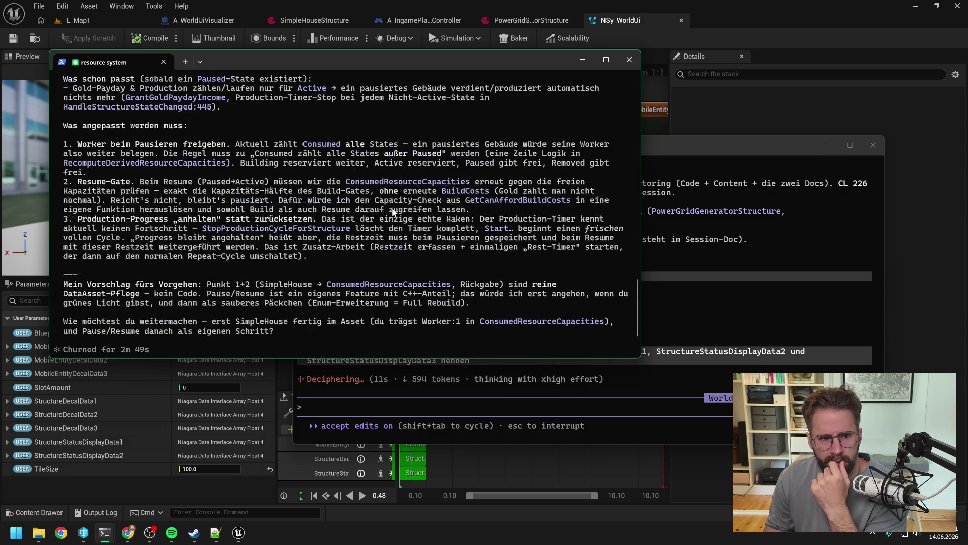
left_click_drag(359, 63, 548, 71)
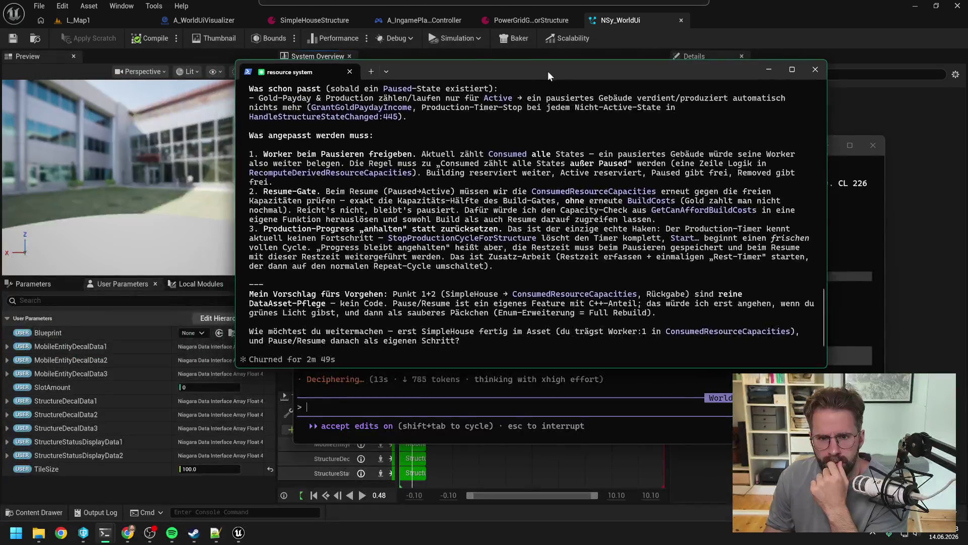
scroll(524, 212, "up", 2)
scroll(522, 232, "up", 6)
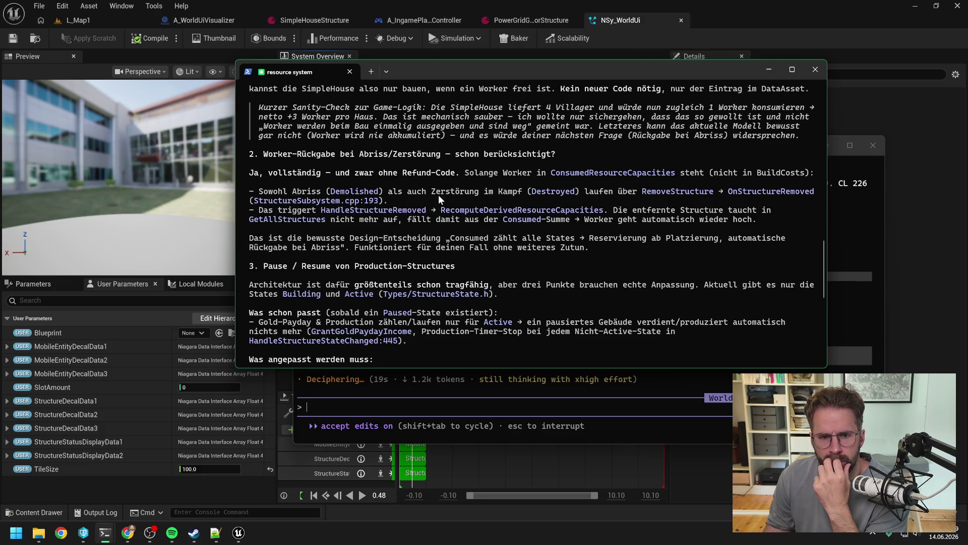
scroll(438, 194, "up", 8)
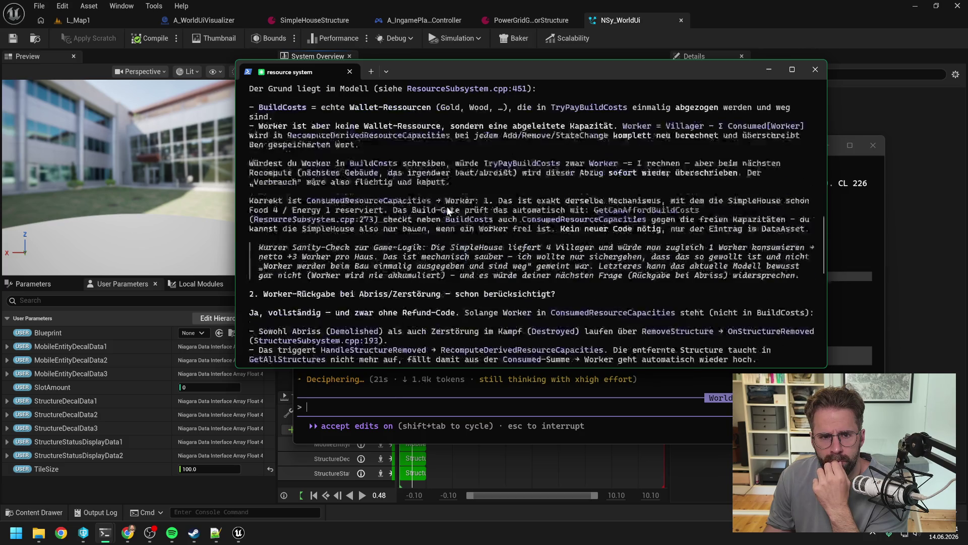